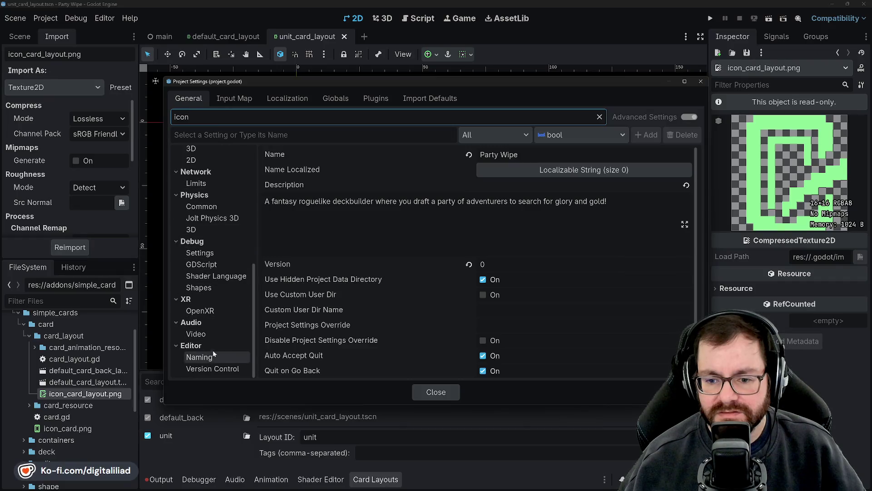
# Scroll through the Project Settings categories, then close the Project Settings dialog.
pyautogui.scroll(5, 223, 295)
pyautogui.scroll(6, 227, 276)
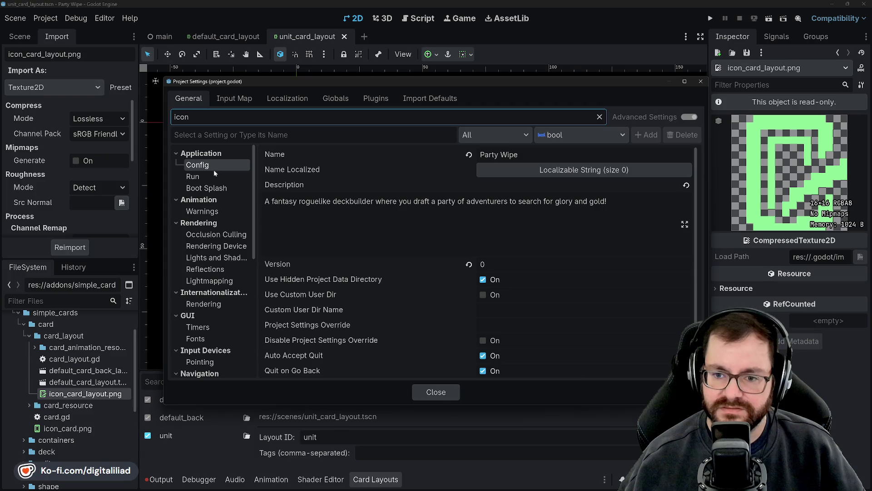
pyautogui.scroll(-2, 357, 245)
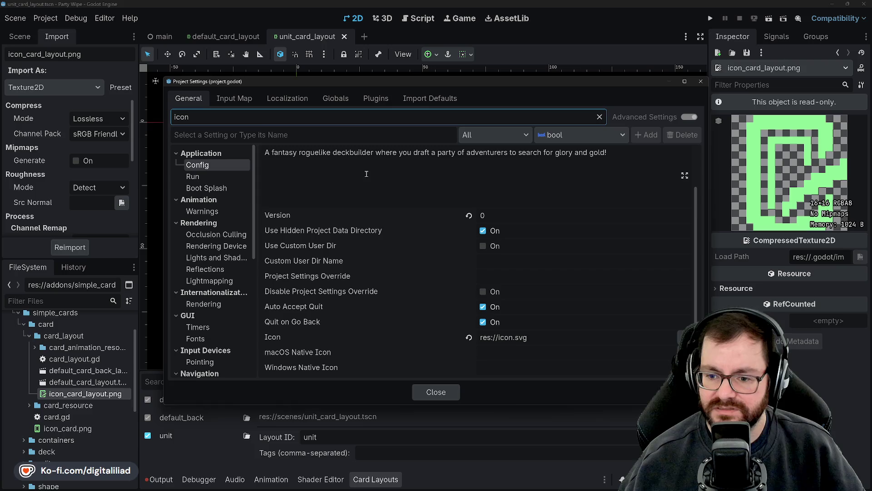
pyautogui.scroll(2, 361, 199)
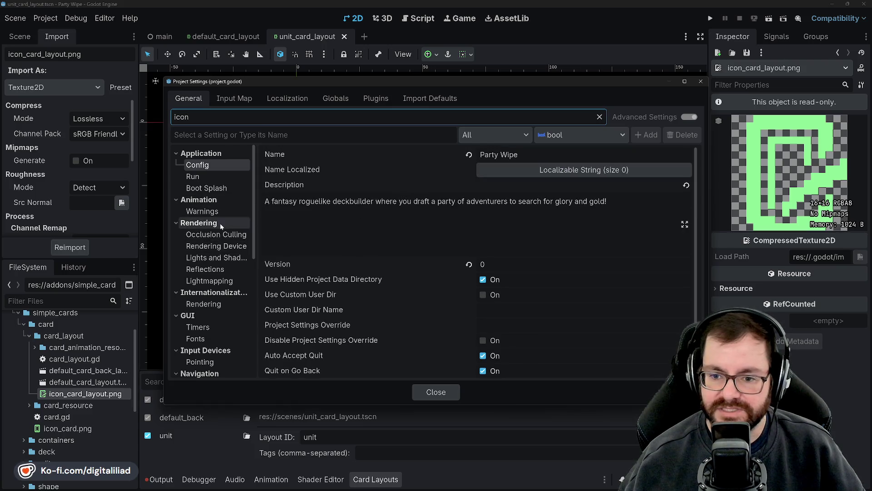
pyautogui.scroll(-1, 226, 262)
pyautogui.scroll(-2, 223, 258)
pyautogui.scroll(-1, 213, 254)
pyautogui.scroll(-1, 213, 250)
pyautogui.scroll(-1, 212, 254)
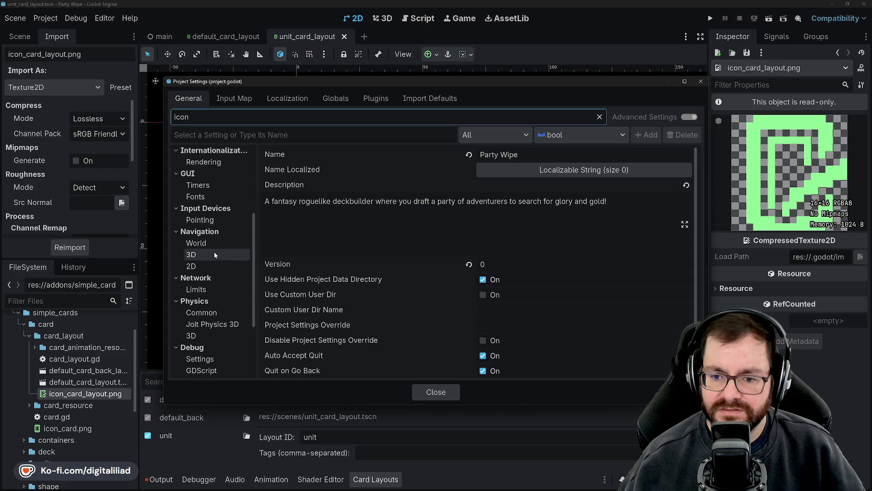
pyautogui.scroll(-1, 211, 257)
pyautogui.scroll(-1, 218, 233)
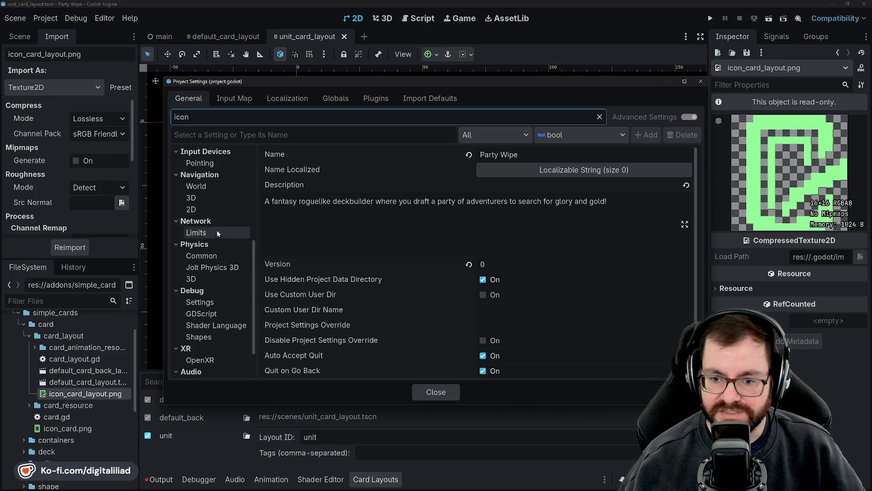
pyautogui.scroll(-1, 217, 233)
pyautogui.scroll(-1, 211, 270)
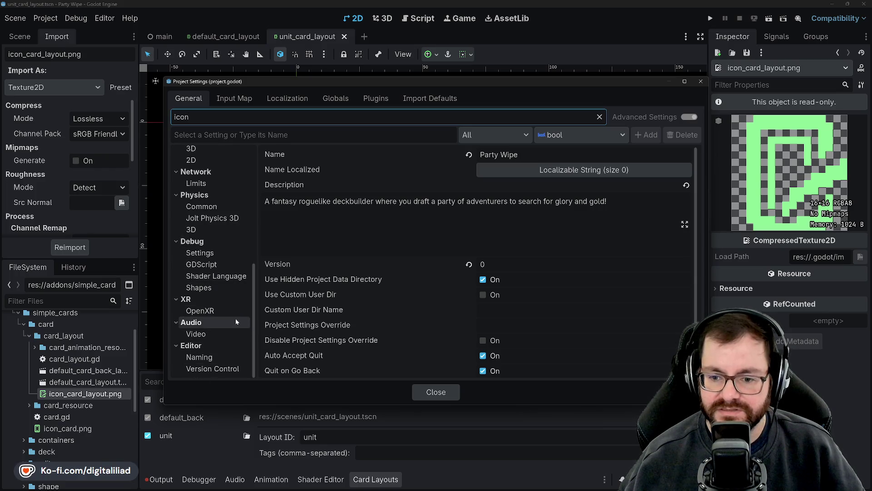
pyautogui.scroll(10, 235, 317)
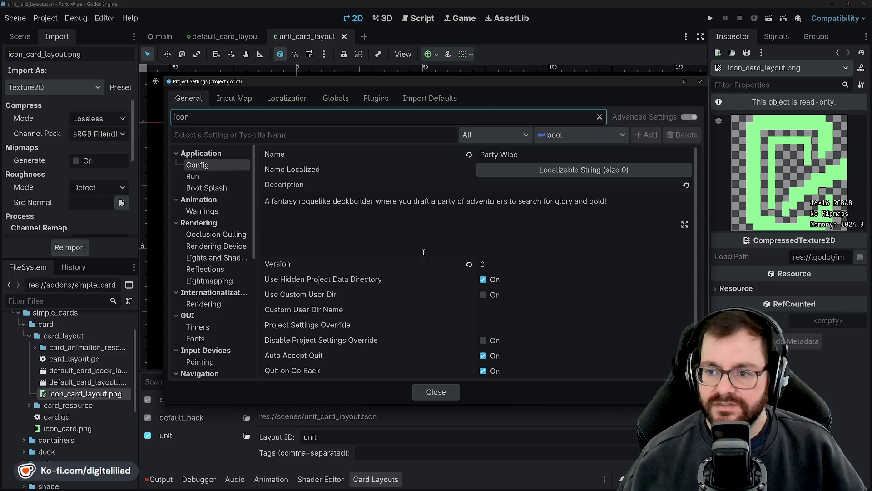
pyautogui.click(435, 387)
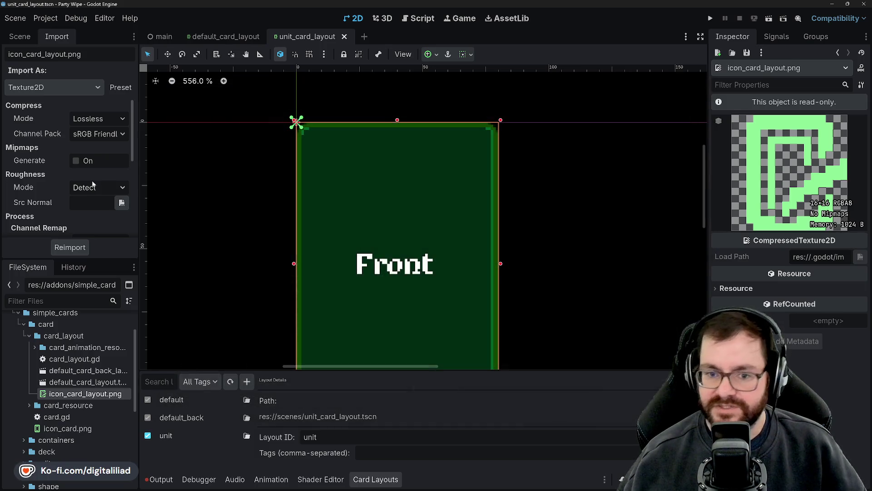
# Open the main scene and review icon_card_layout.png's import settings.
pyautogui.click(19, 37)
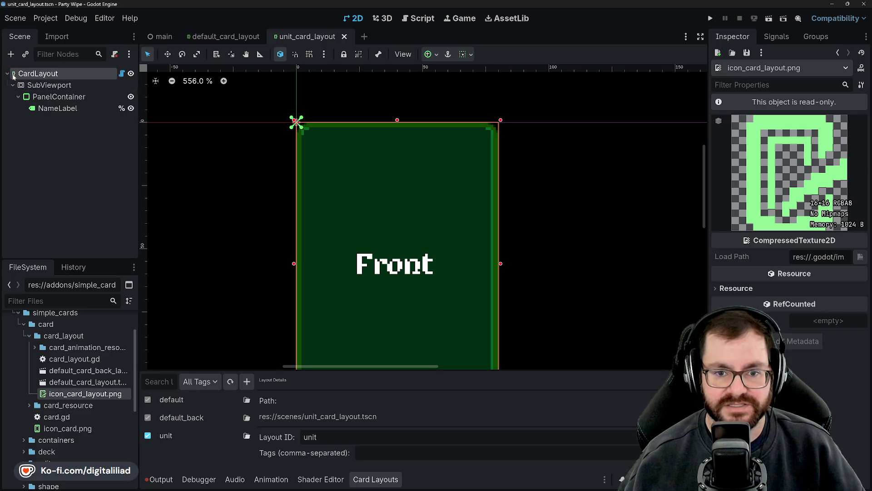
pyautogui.click(51, 39)
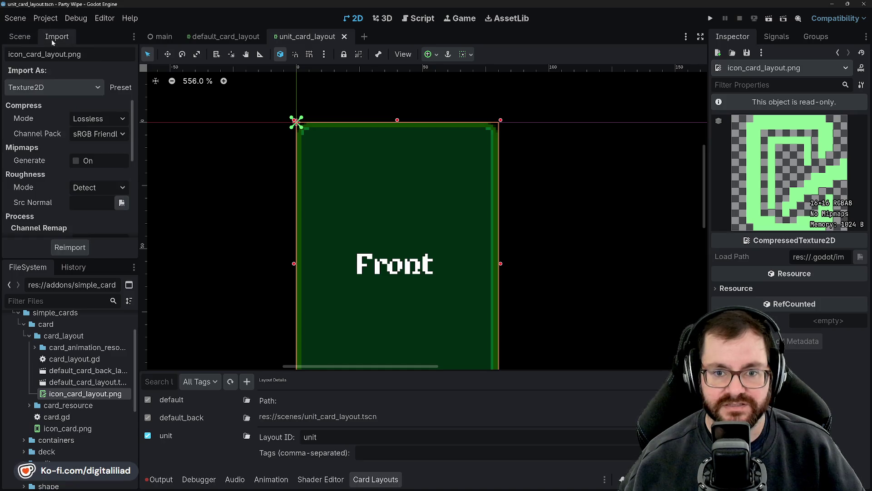
pyautogui.scroll(-5, 50, 139)
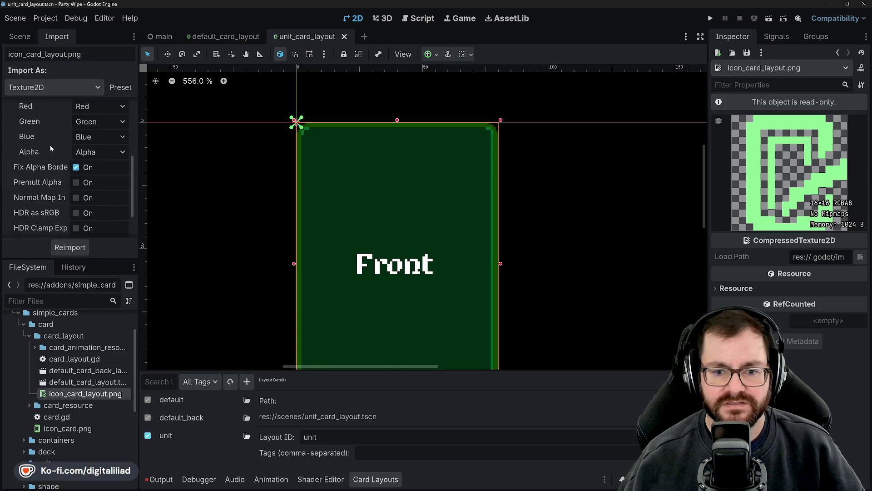
pyautogui.scroll(5, 49, 160)
pyautogui.click(162, 36)
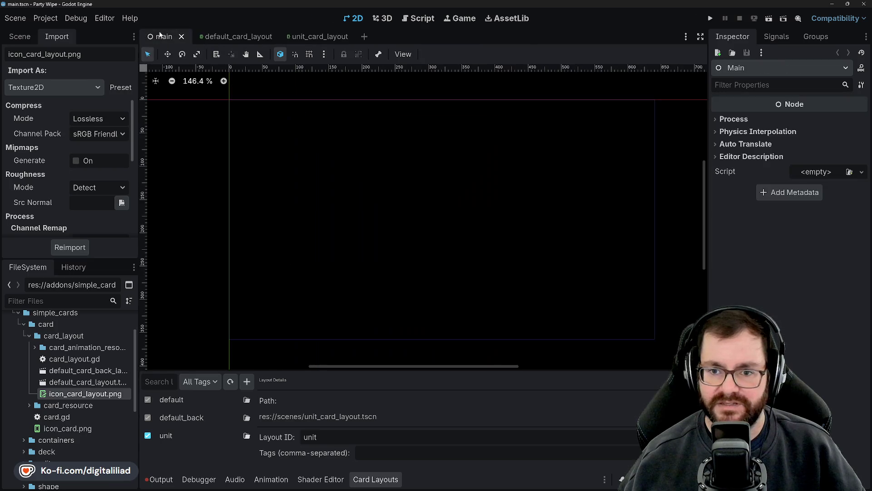
pyautogui.click(20, 36)
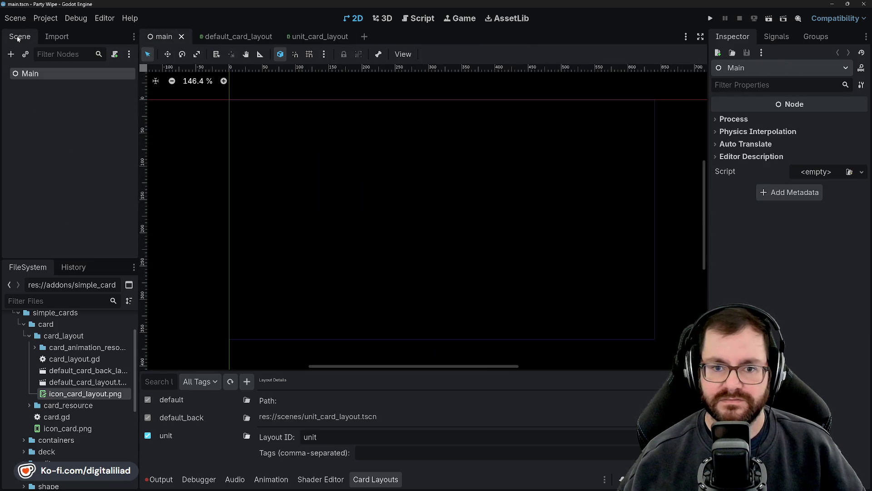
pyautogui.click(364, 168)
pyautogui.click(63, 40)
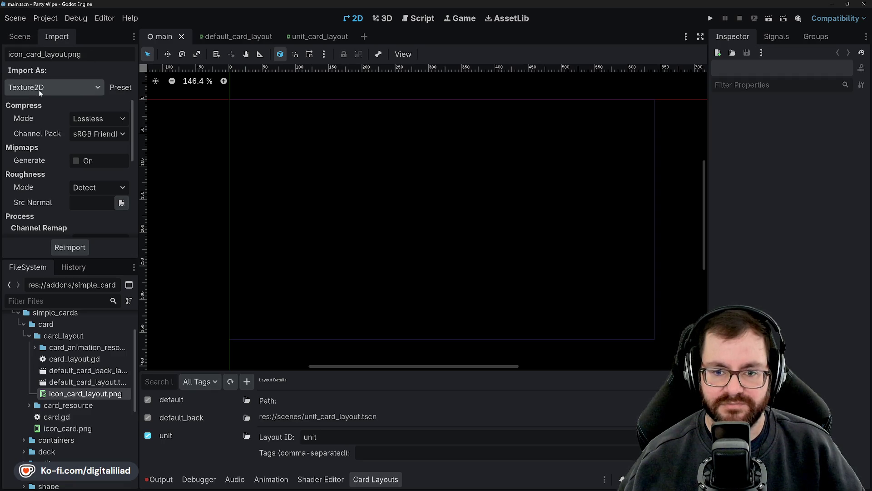
# Keep the card image's compression mode as Lossless and look over the remaining import options.
pyautogui.click(95, 119)
pyautogui.click(97, 109)
pyautogui.scroll(-1, 20, 146)
pyautogui.scroll(-5, 31, 143)
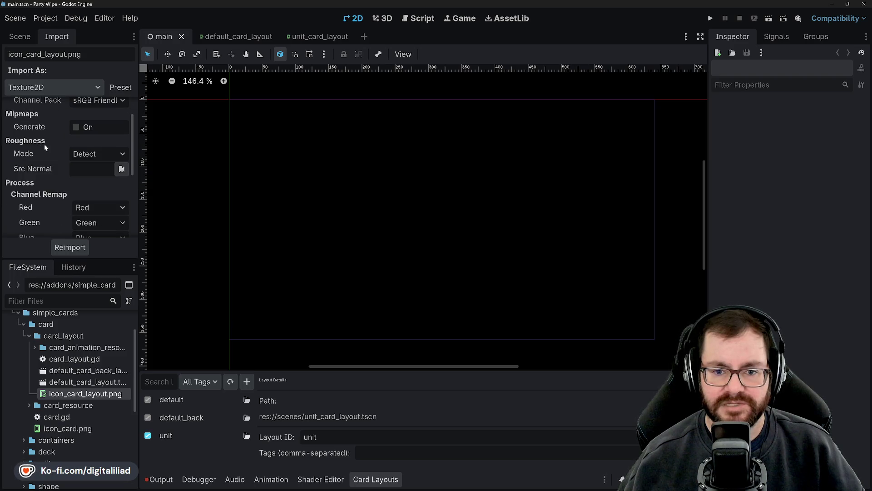
pyautogui.scroll(-3, 35, 146)
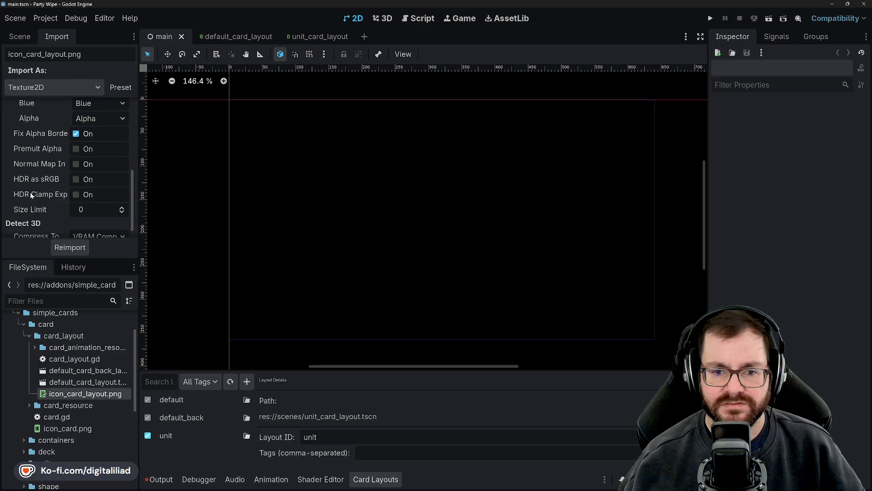
pyautogui.scroll(-1, 39, 151)
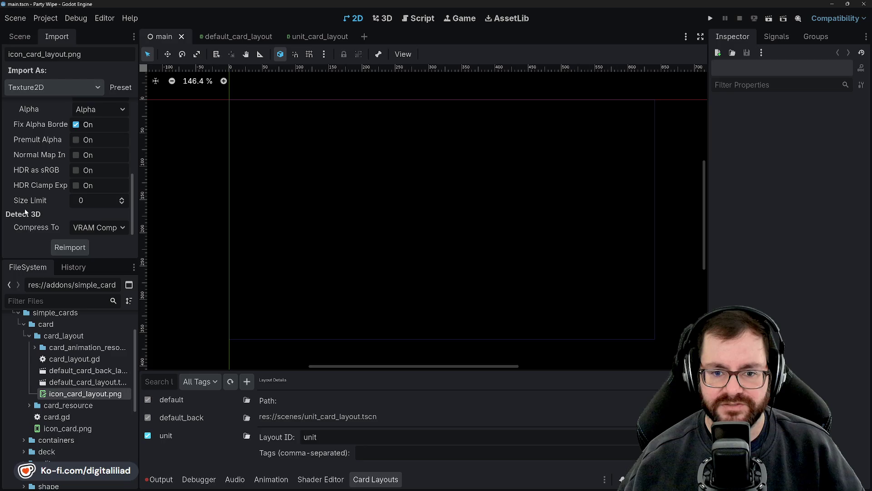
pyautogui.moveTo(27, 202)
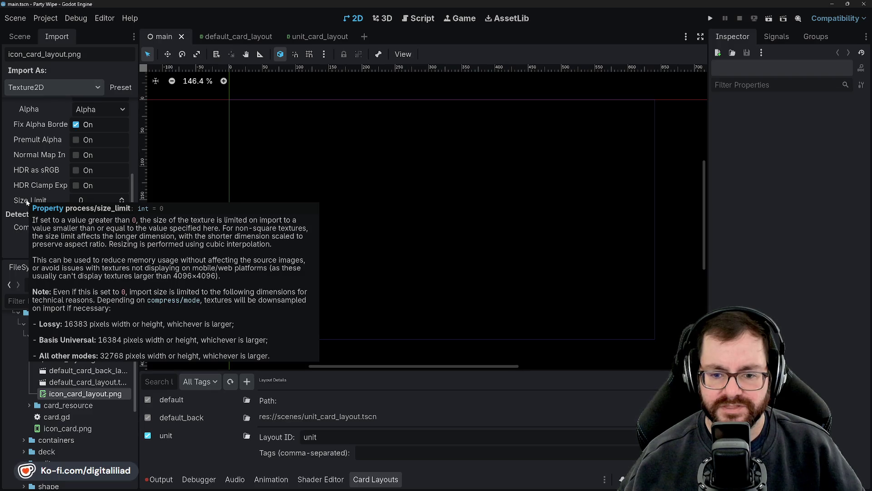
pyautogui.scroll(-3, 40, 229)
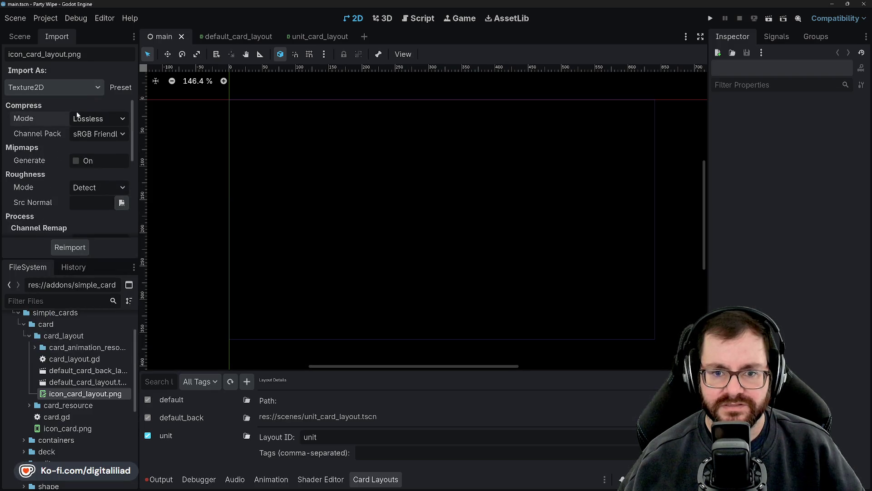
# Switch the card image's Import As type to Image, then back to Texture2D.
pyautogui.click(86, 88)
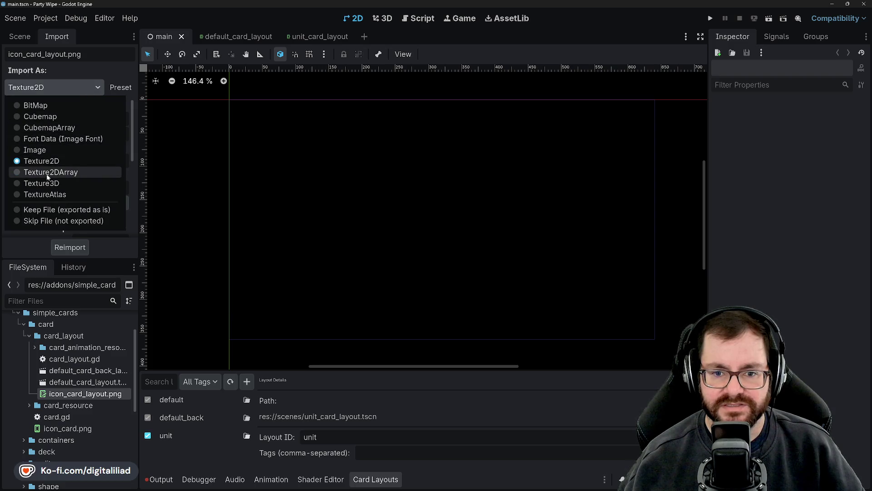
pyautogui.click(46, 149)
pyautogui.click(84, 88)
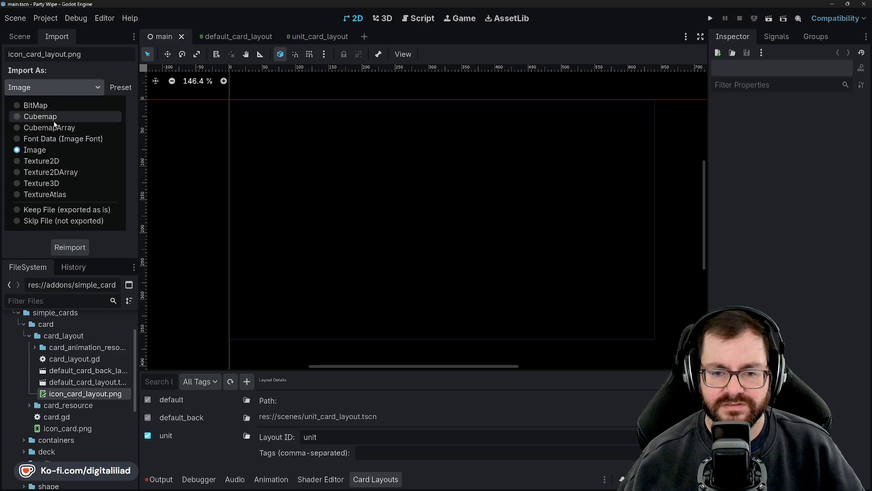
pyautogui.click(50, 161)
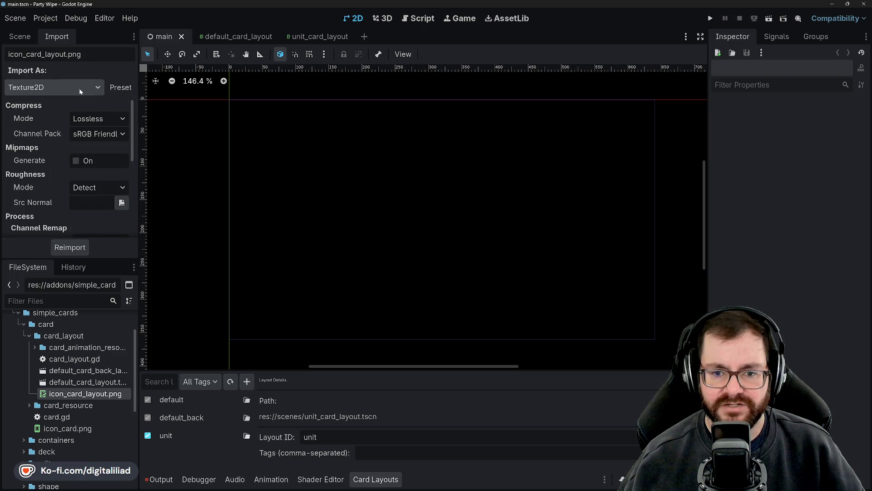
# Show the main scene's node tree and return to the unit_card_layout scene.
pyautogui.scroll(-8, 41, 159)
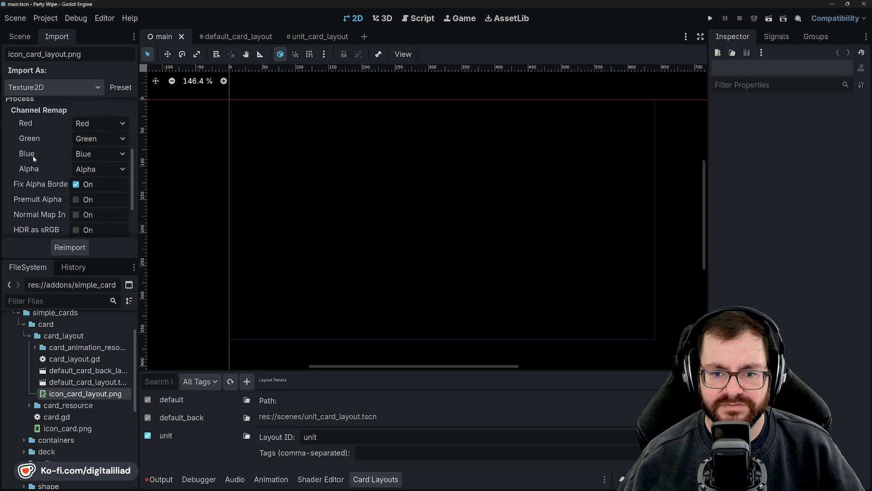
pyautogui.scroll(-1, 41, 177)
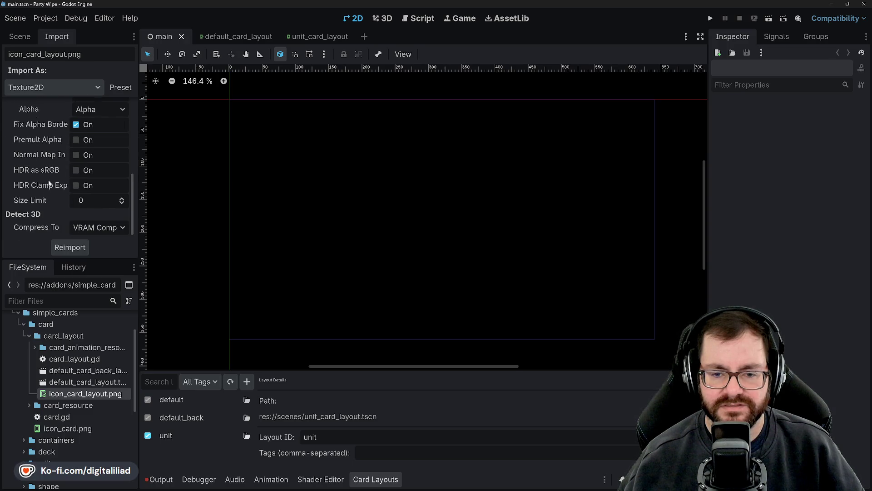
pyautogui.scroll(8, 39, 182)
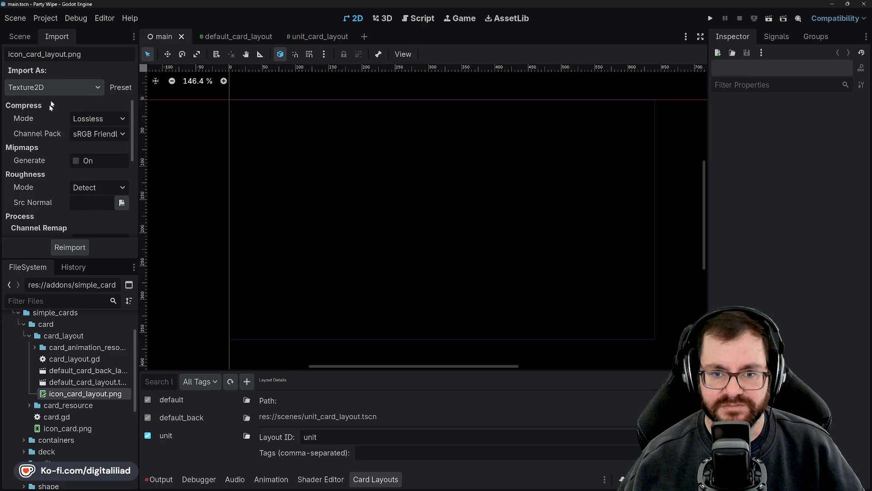
pyautogui.click(32, 37)
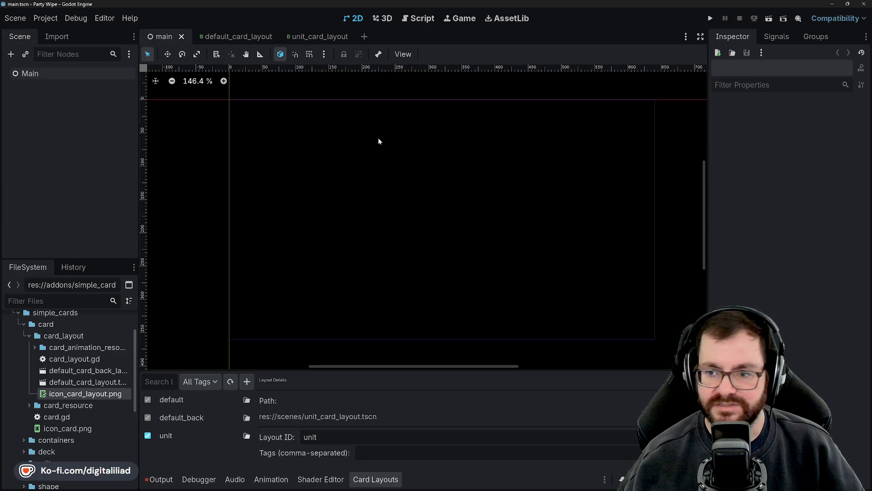
pyautogui.click(313, 40)
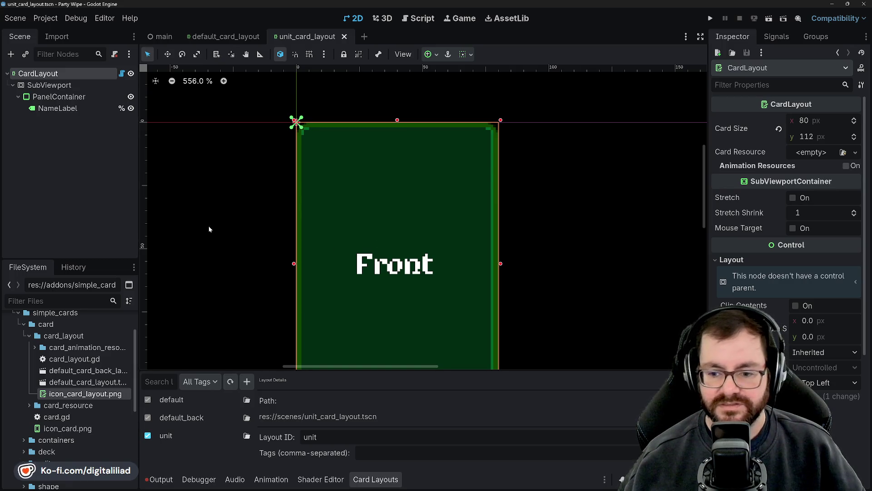
# Inspect icon_card.png's Resource details, then select PanelContainer to view its properties.
pyautogui.scroll(-3, 68, 359)
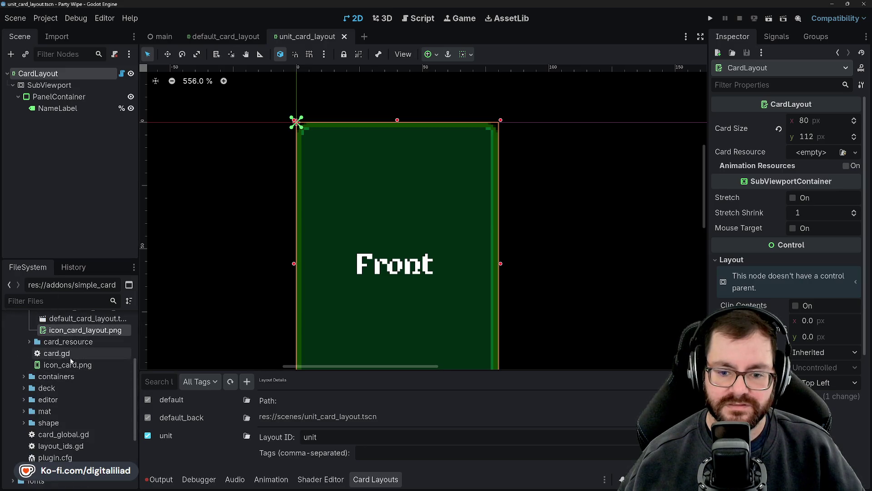
pyautogui.click(67, 365)
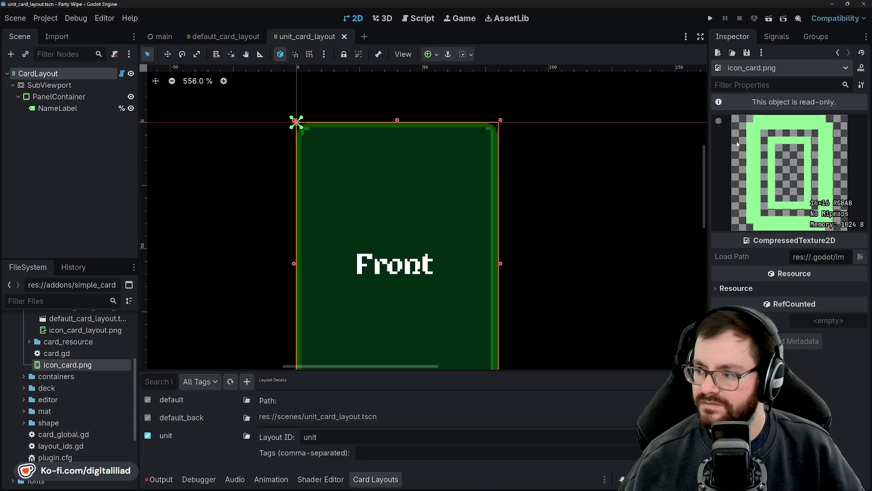
pyautogui.click(729, 289)
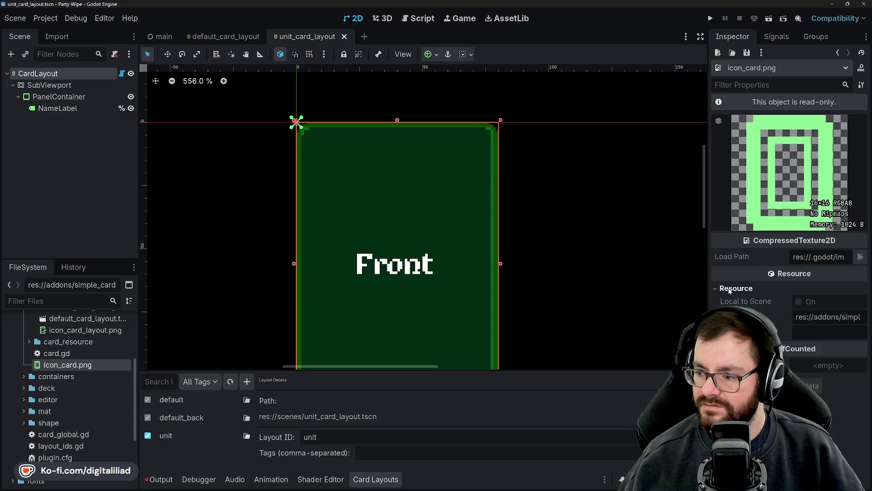
pyautogui.click(729, 289)
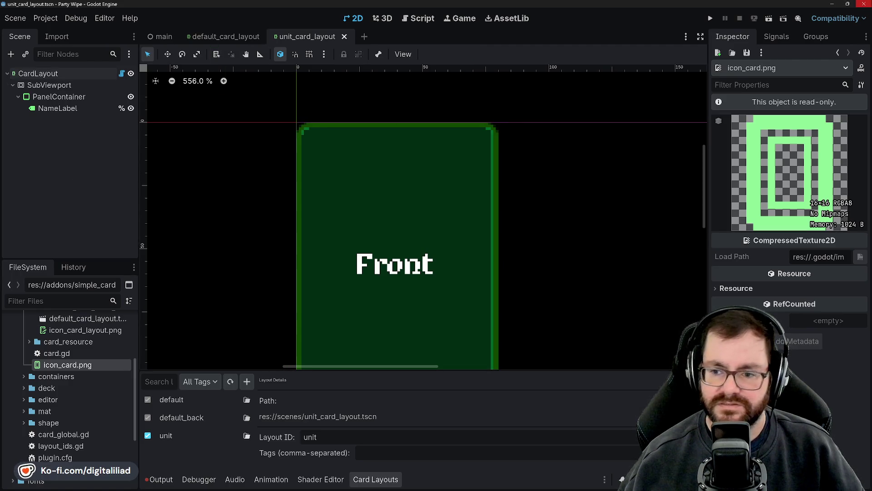
pyautogui.click(331, 176)
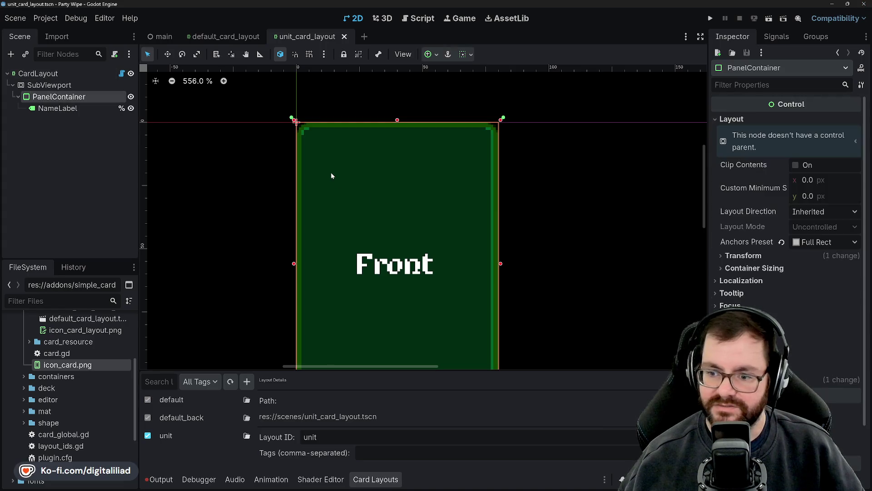
pyautogui.click(45, 109)
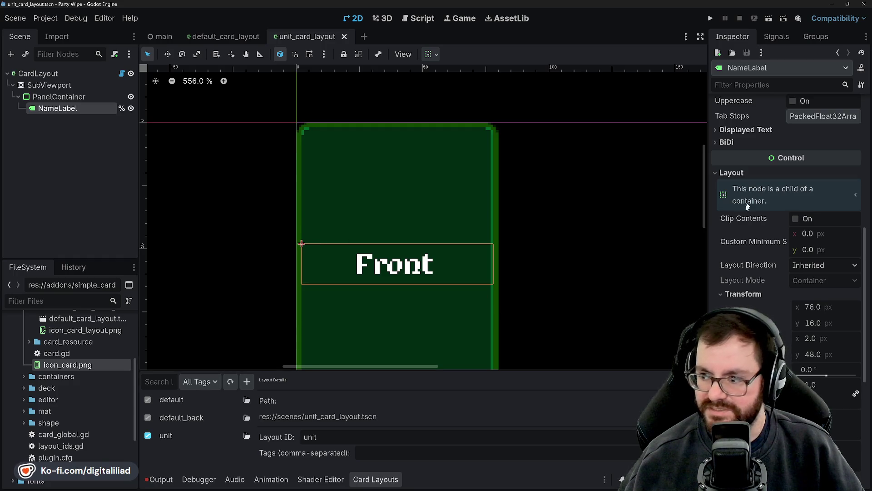
pyautogui.click(814, 265)
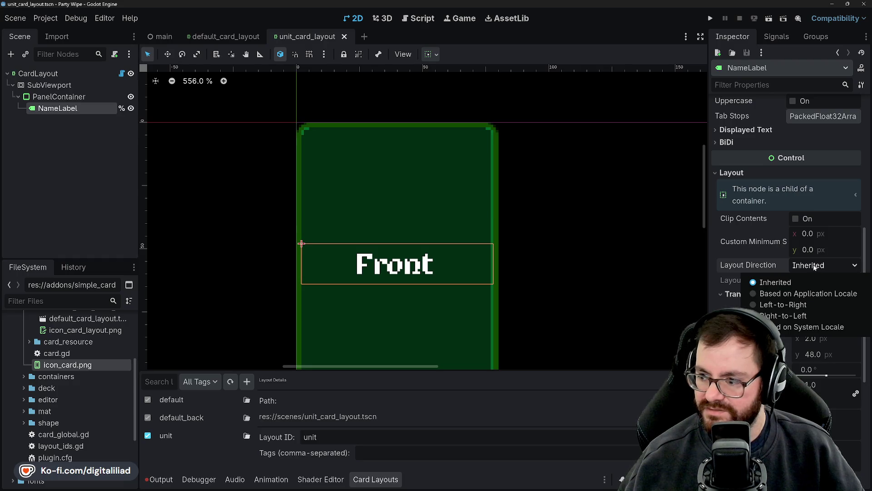
pyautogui.click(814, 265)
pyautogui.scroll(-4, 762, 238)
pyautogui.scroll(4, 761, 238)
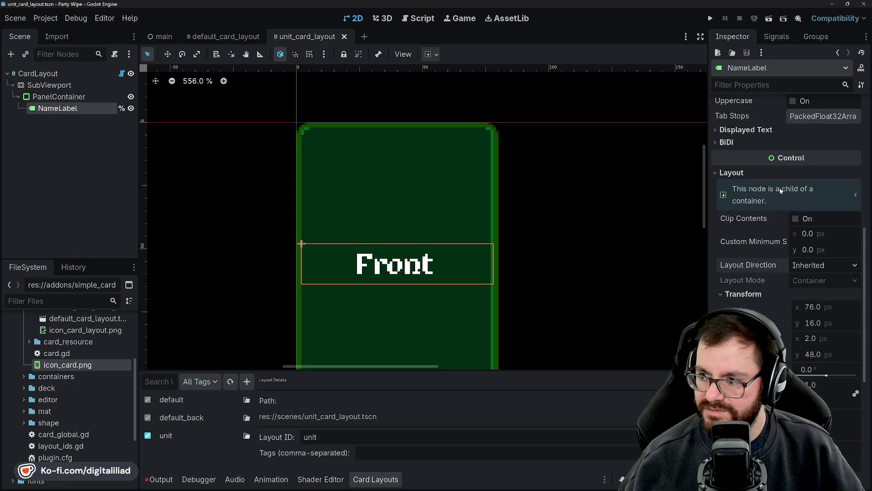
pyautogui.click(780, 189)
pyautogui.click(781, 190)
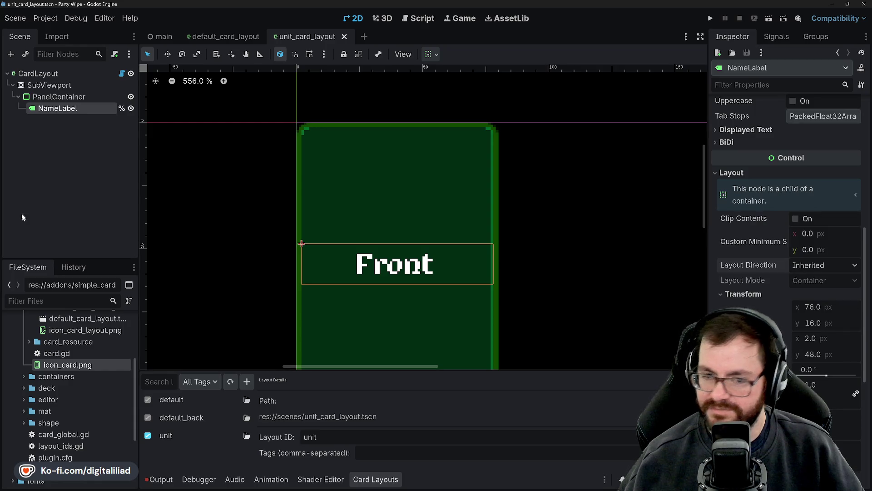
pyautogui.click(762, 193)
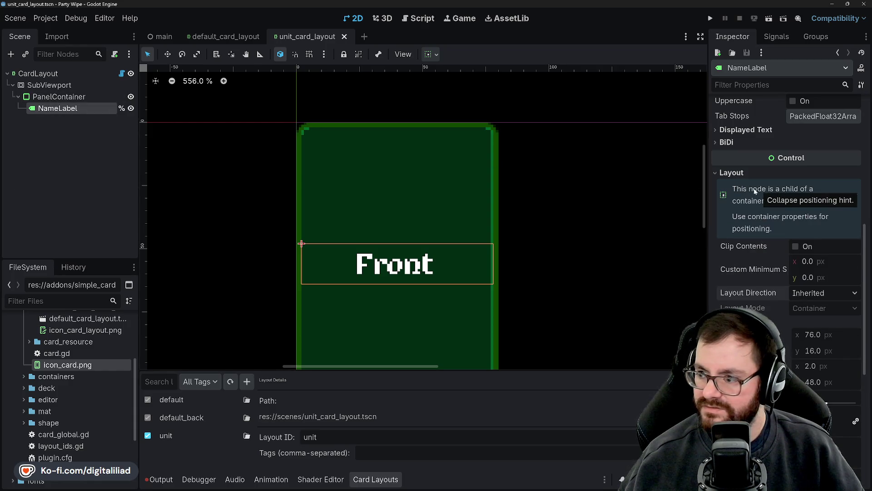
pyautogui.click(764, 195)
pyautogui.scroll(-4, 745, 250)
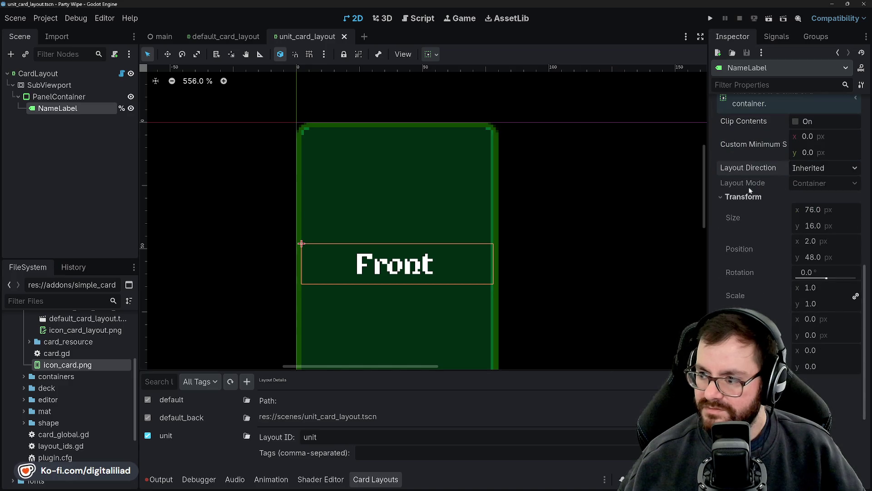
pyautogui.scroll(-2, 744, 269)
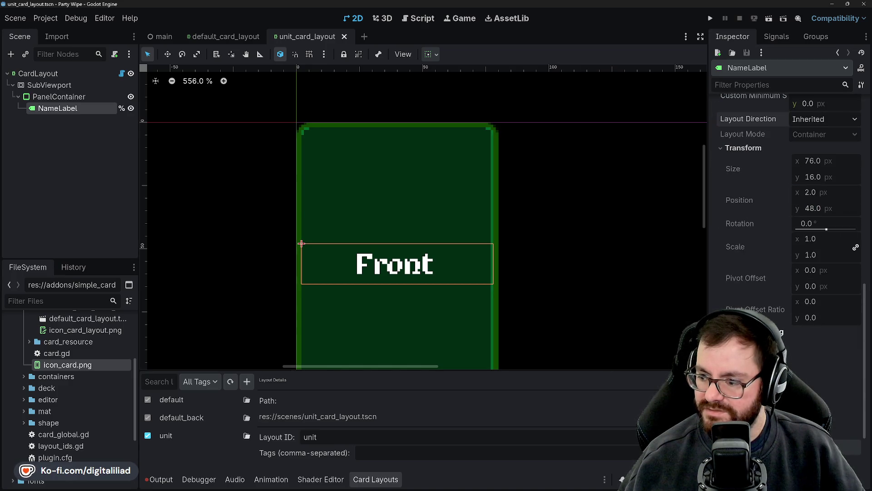
pyautogui.scroll(8, 732, 255)
pyautogui.click(717, 222)
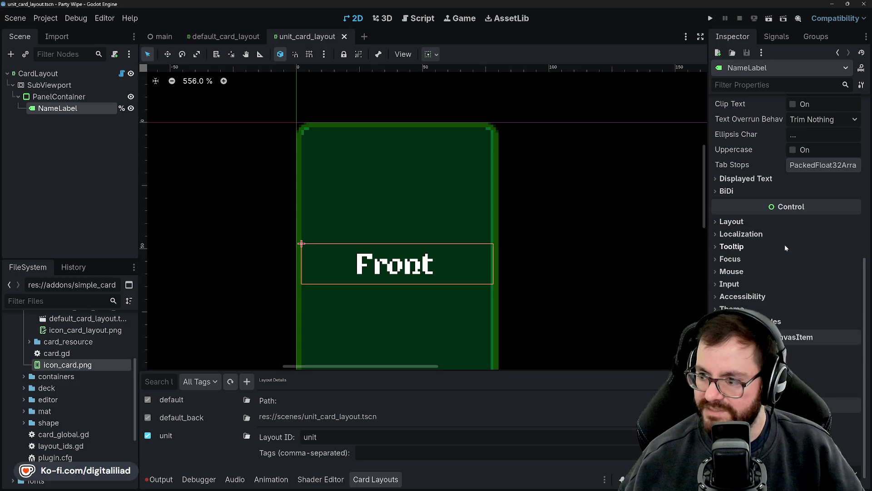
pyautogui.scroll(6, 720, 216)
pyautogui.click(395, 204)
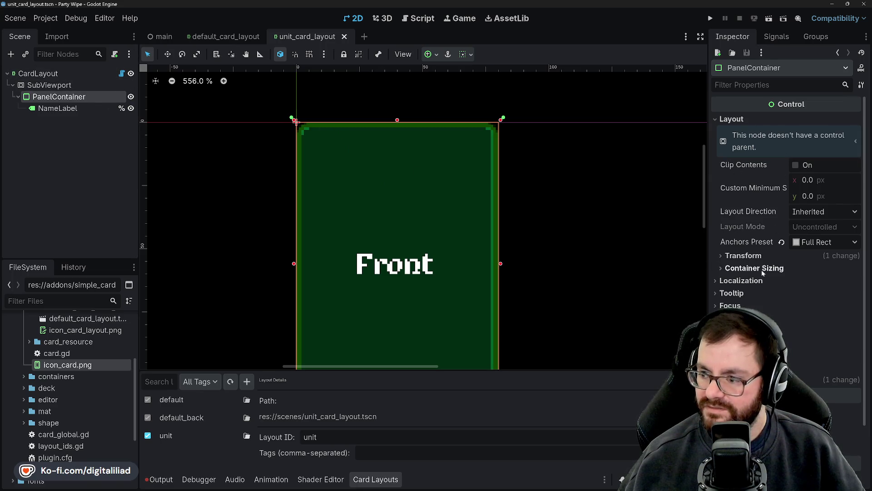
pyautogui.scroll(-2, 749, 268)
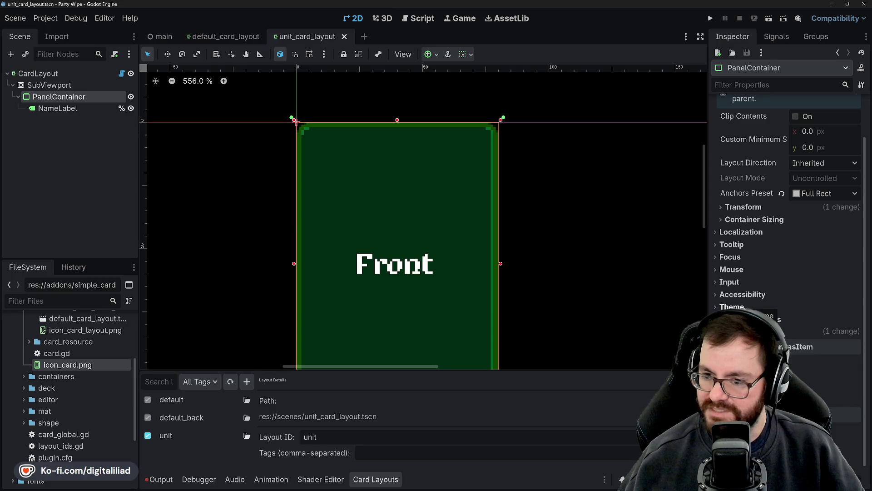
pyautogui.click(721, 220)
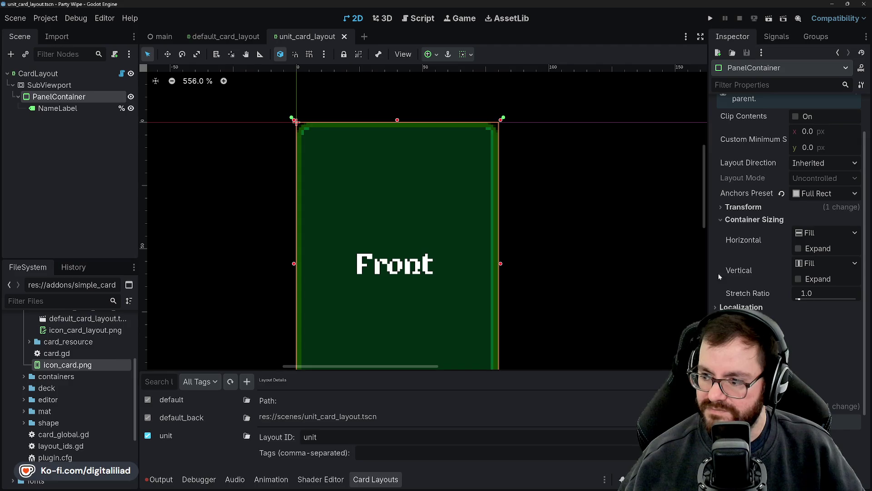
pyautogui.click(723, 220)
pyautogui.scroll(2, 773, 244)
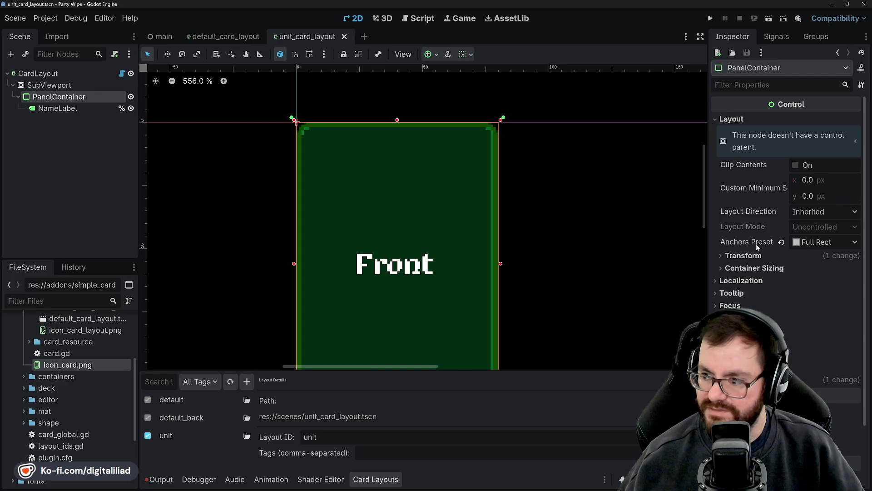
pyautogui.rightClick(57, 96)
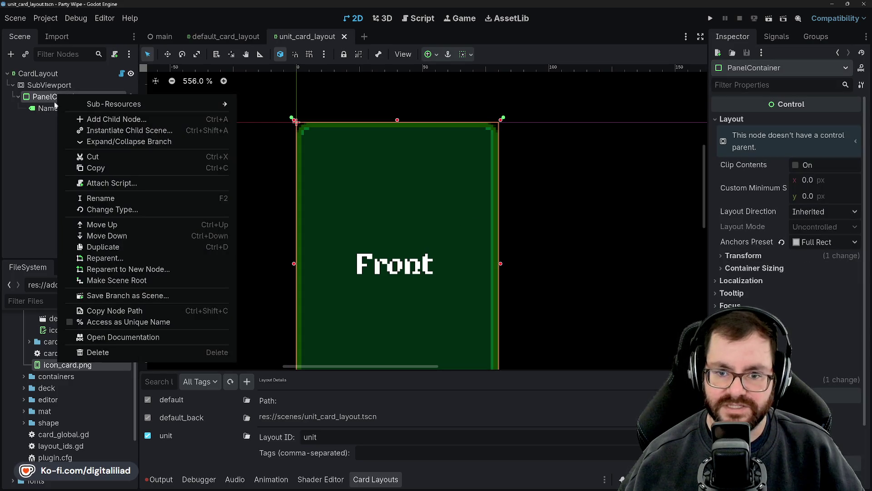
# Add a VBoxContainer child to PanelContainer by searching 'vbox'.
pyautogui.click(113, 119)
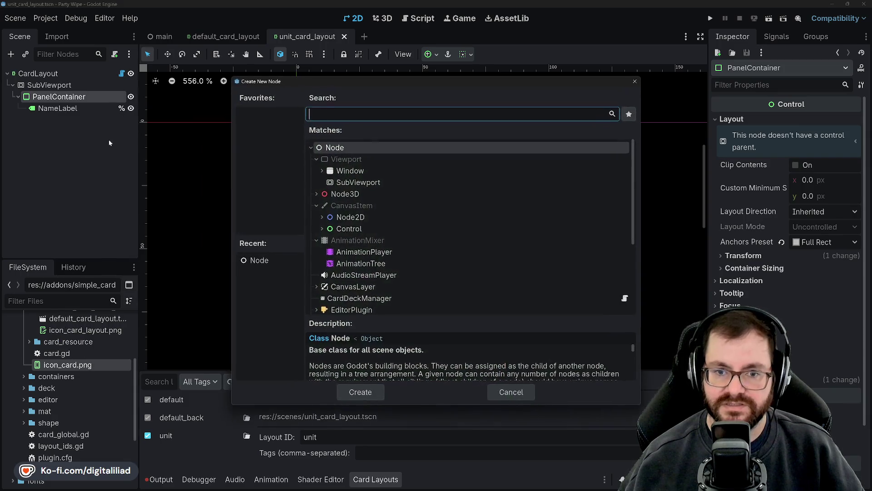
pyautogui.write('vbox')
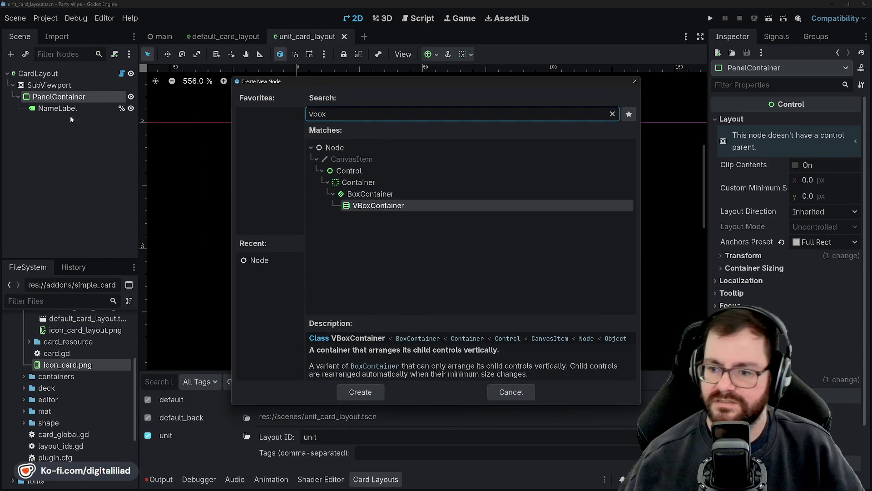
pyautogui.click(350, 390)
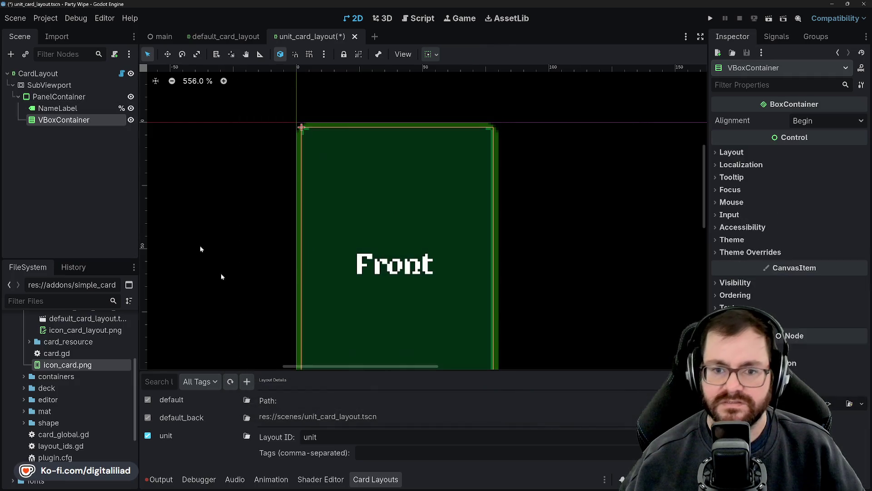
# Move NameLabel inside the VBoxContainer and select the VBoxContainer.
pyautogui.moveTo(63, 121); pyautogui.dragTo(60, 109)
pyautogui.click(56, 121)
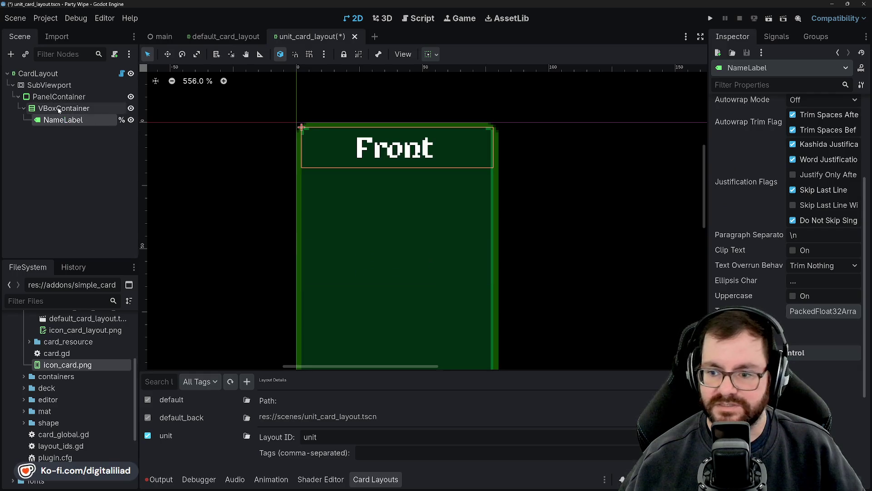
pyautogui.click(70, 108)
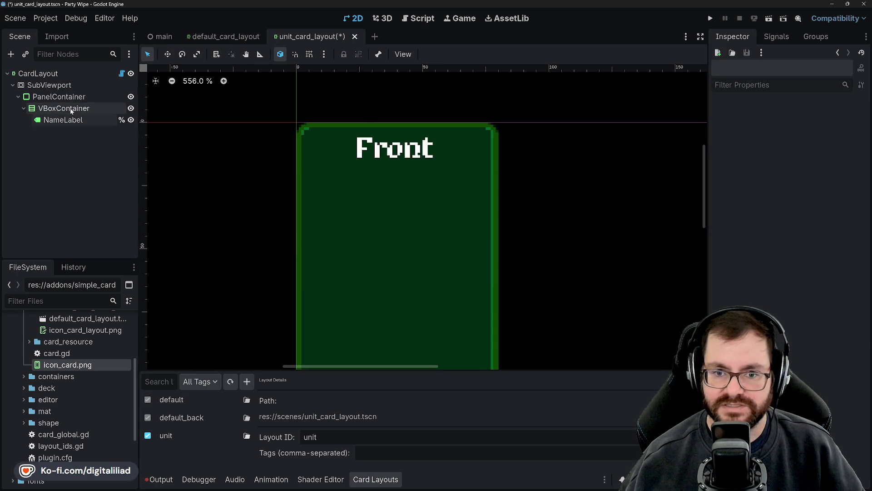
pyautogui.rightClick(69, 109)
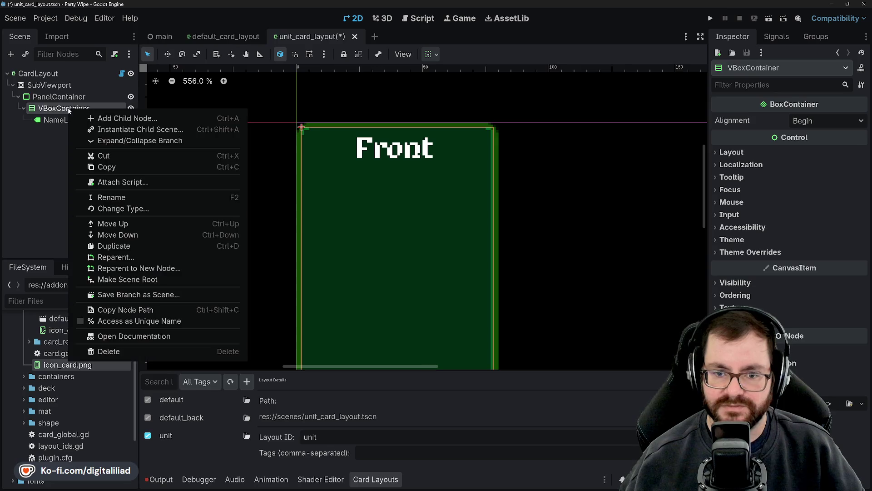
# Add a TextureRect under VBoxContainer and rename it UnitImage.
pyautogui.click(130, 120)
pyautogui.write('Texture')
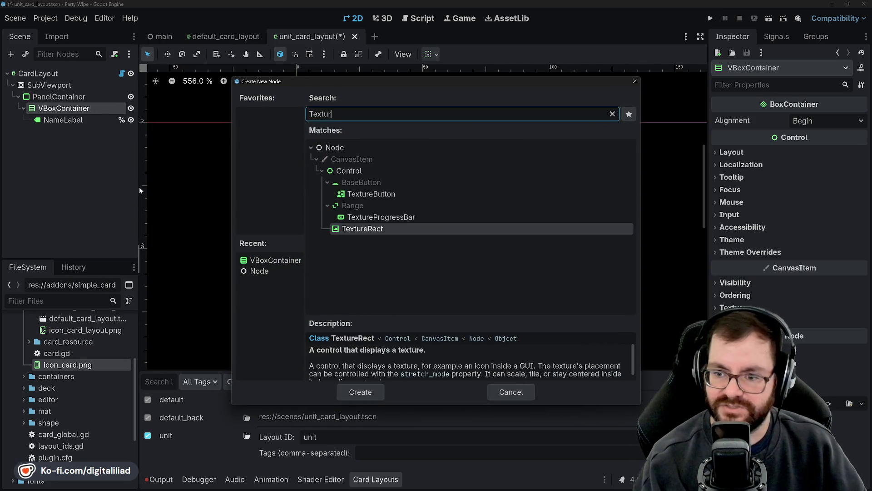
pyautogui.press('Return')
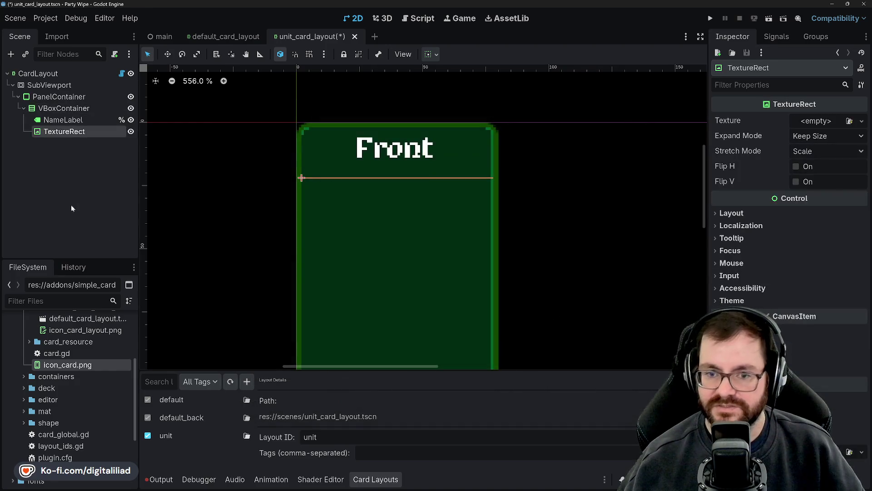
pyautogui.doubleClick(71, 131)
pyautogui.write('UnitImage')
pyautogui.press('Return')
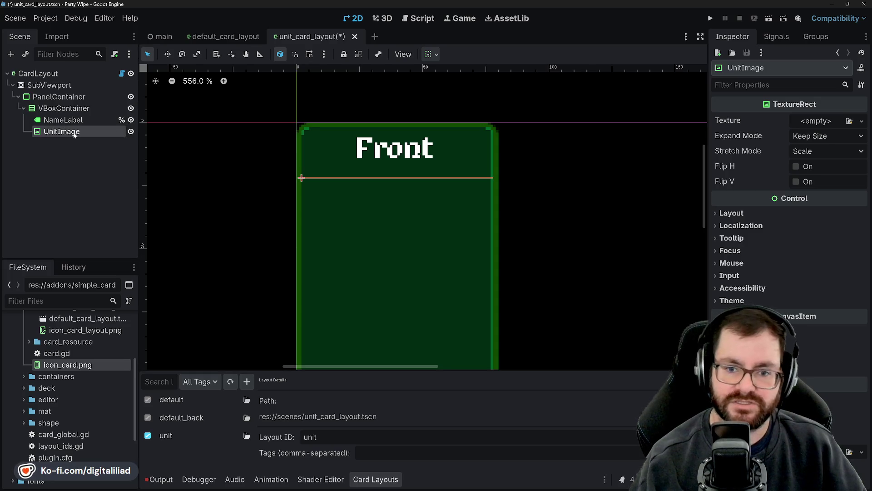
# Save the unit_card_layout scene with Ctrl+S and minimize the Godot editor.
pyautogui.click(80, 176)
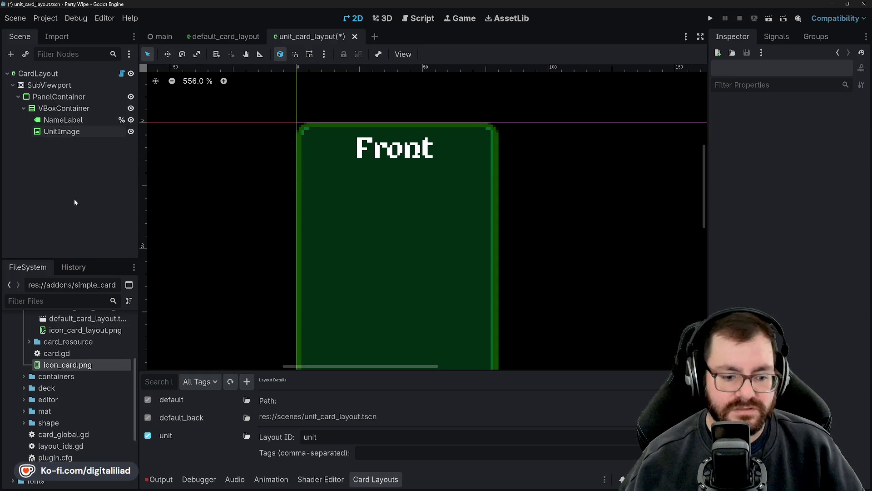
pyautogui.hotkey('ctrl', 's')
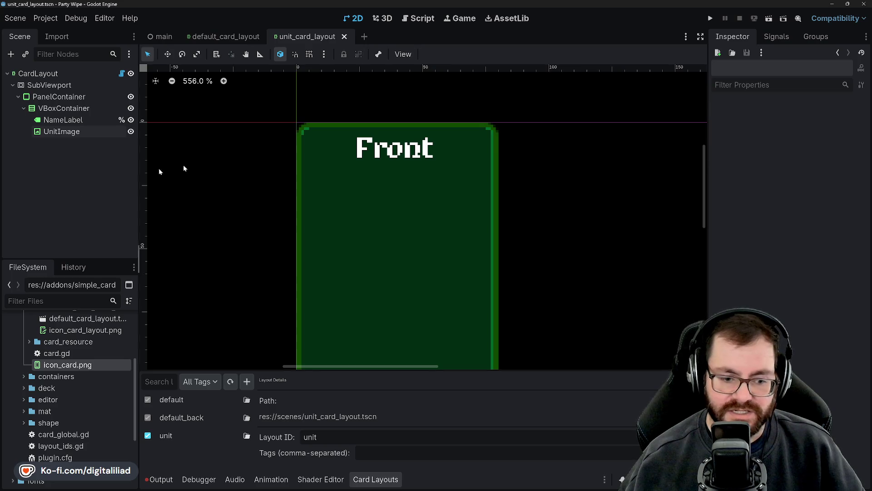
pyautogui.click(837, 3)
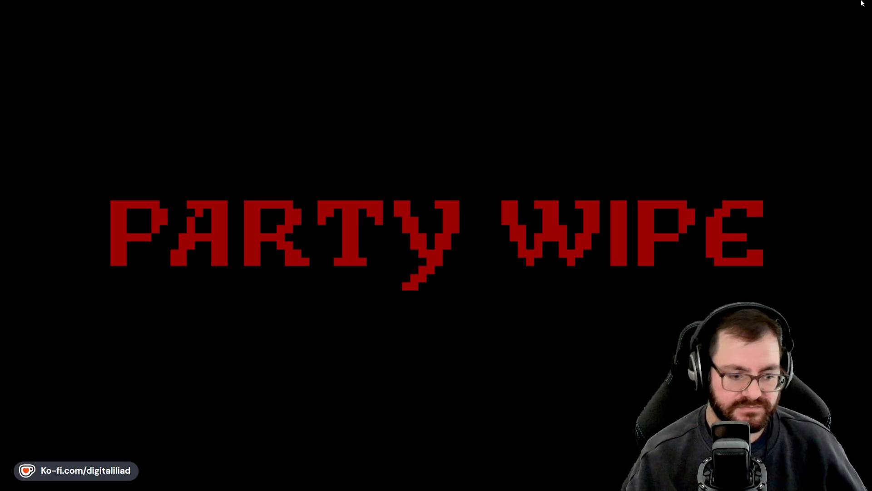
pyautogui.moveTo(501, 488)
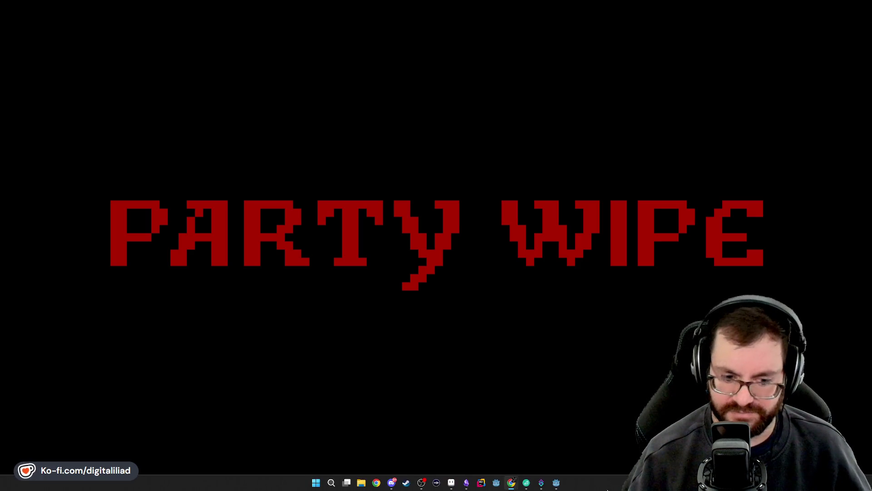
pyautogui.click(556, 485)
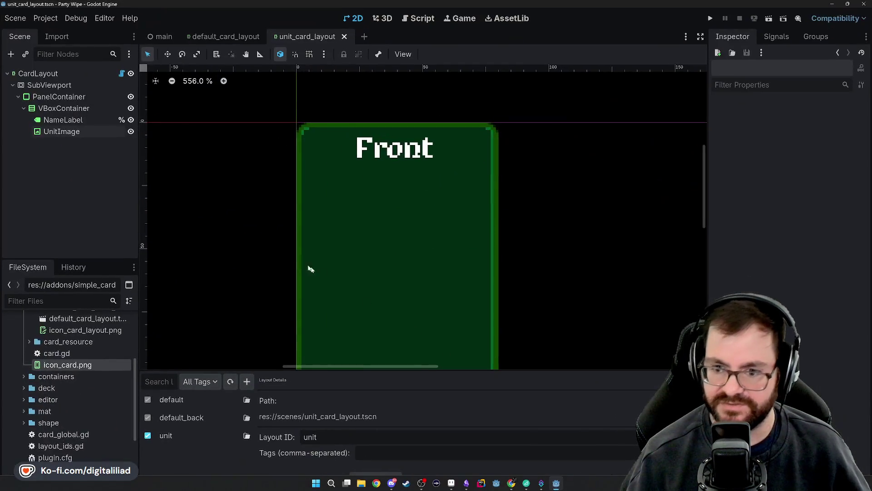
# Replace NameLabel's placeholder Front text with 'Unit'.
pyautogui.scroll(-5, 414, 218)
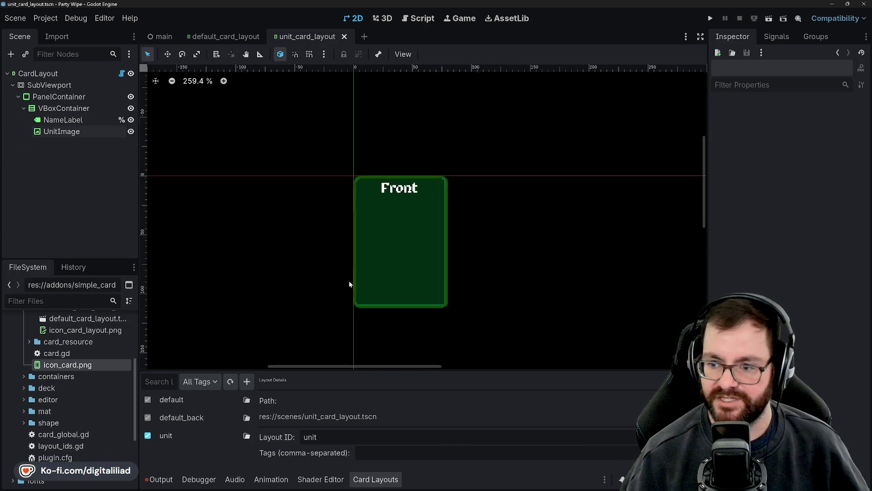
pyautogui.click(69, 119)
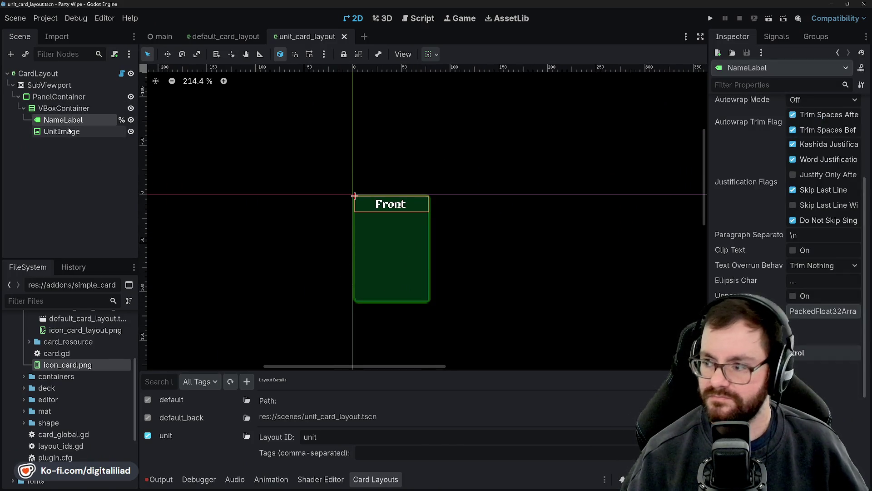
pyautogui.click(68, 131)
pyautogui.press('Up')
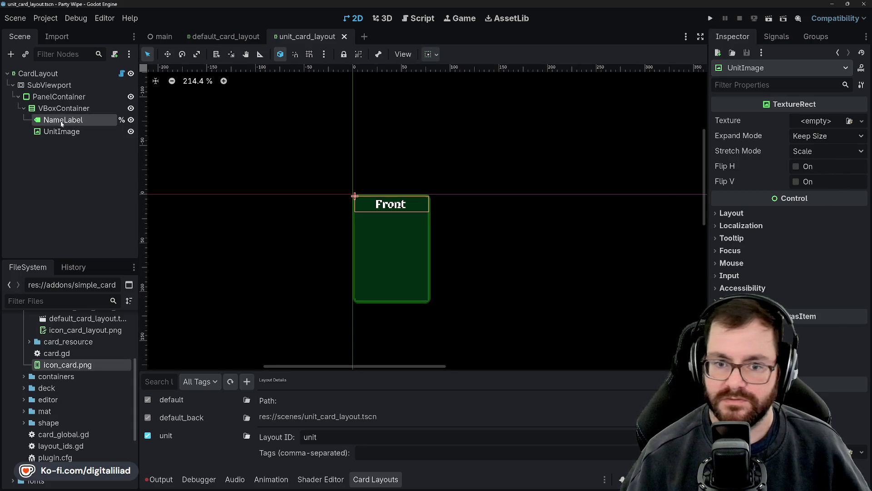
pyautogui.click(748, 157)
pyautogui.hotkey('ctrl', 'a')
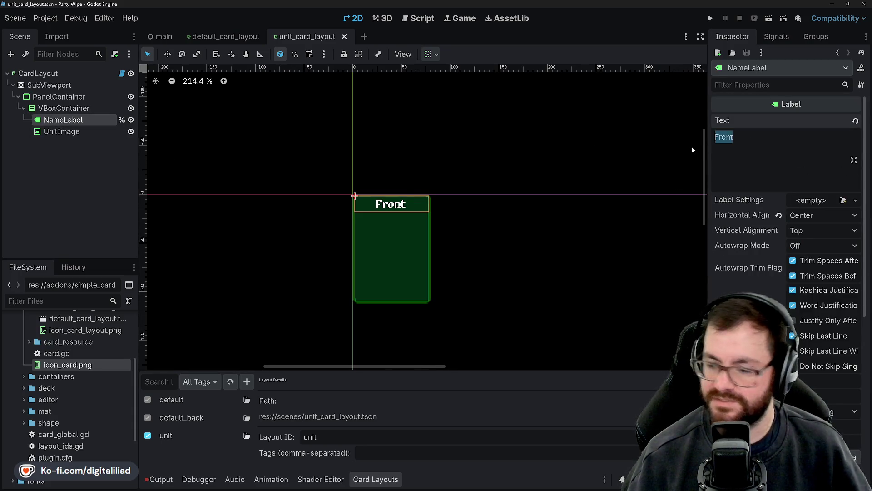
pyautogui.write('Unit')
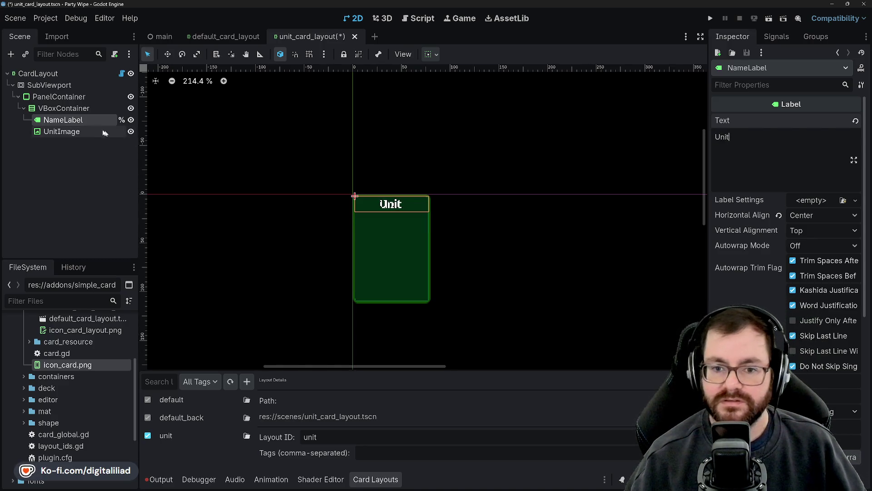
# Retype the label as Necromancer, then delete it until the text is blank.
pyautogui.click(93, 129)
pyautogui.scroll(5, 391, 204)
pyautogui.scroll(6, 398, 201)
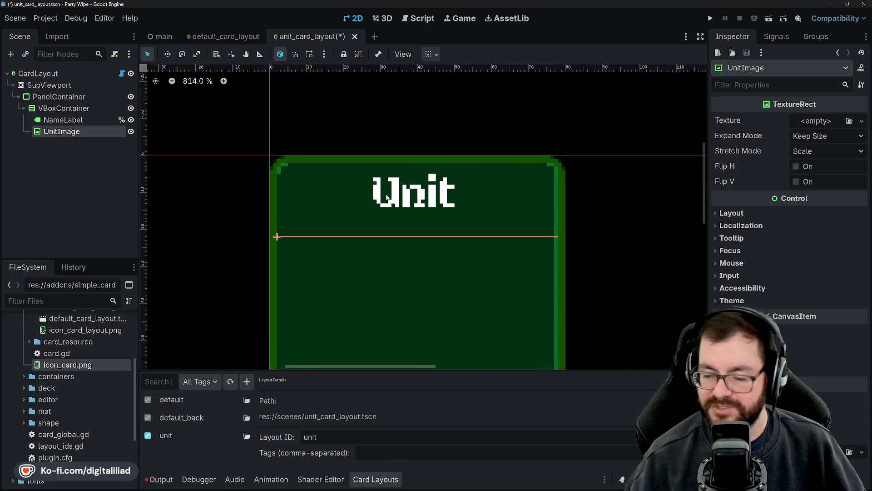
pyautogui.click(398, 201)
pyautogui.press('BackSpace')
pyautogui.press('BackSpace')
pyautogui.press('BackSpace')
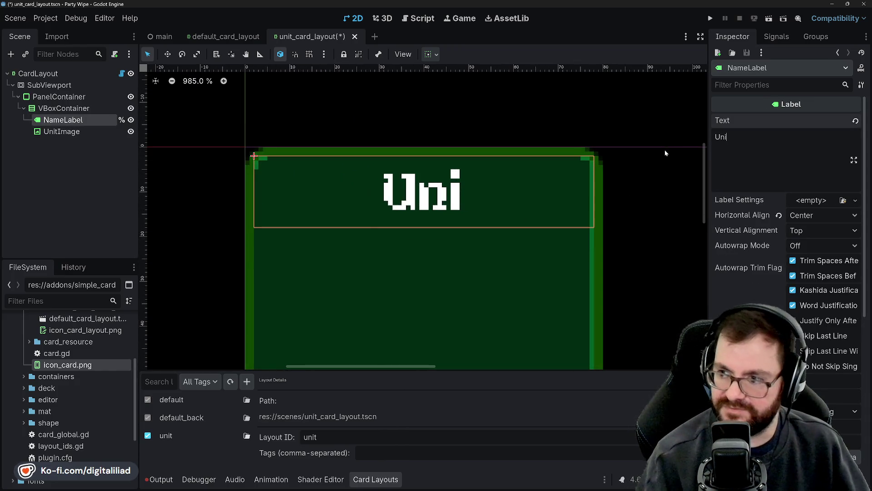
pyautogui.write('Necromancer')
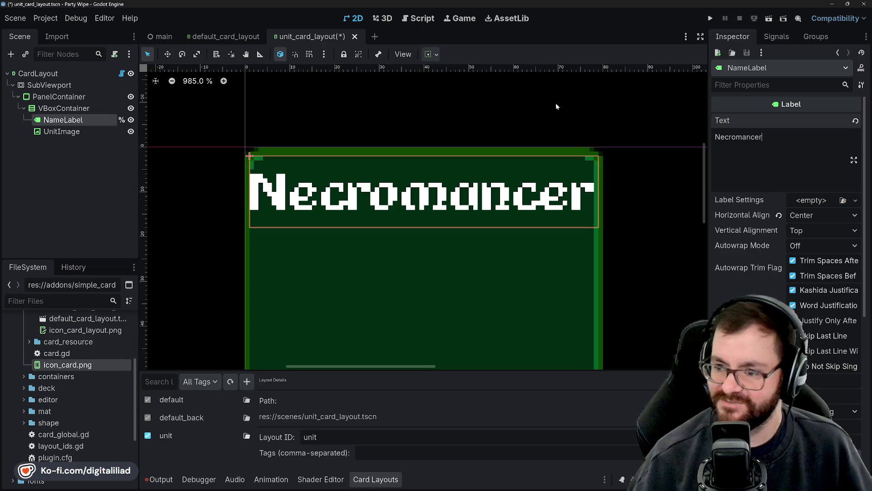
pyautogui.press('BackSpace')
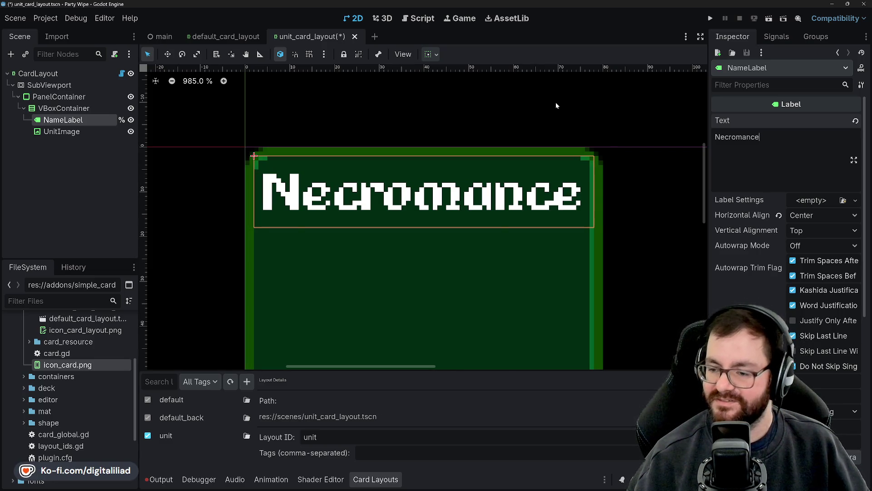
pyautogui.press('BackSpace')
pyautogui.press('BackSpace')
pyautogui.press('BackSpace')
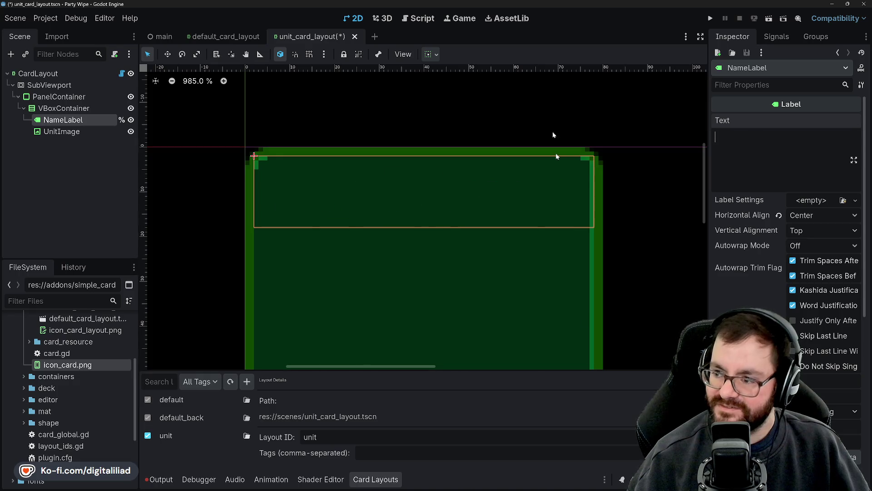
pyautogui.moveTo(555, 489)
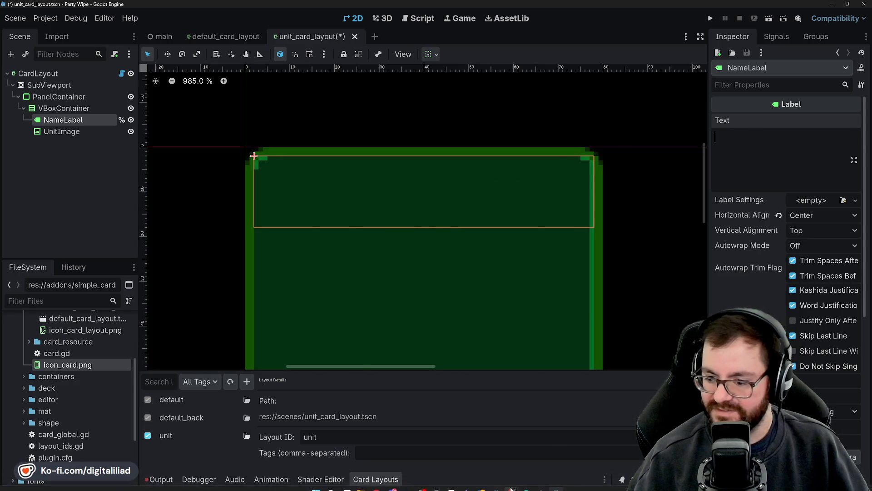
# Bring up Chrome on the PixeLike II asset page and scroll to its character list.
pyautogui.moveTo(467, 485)
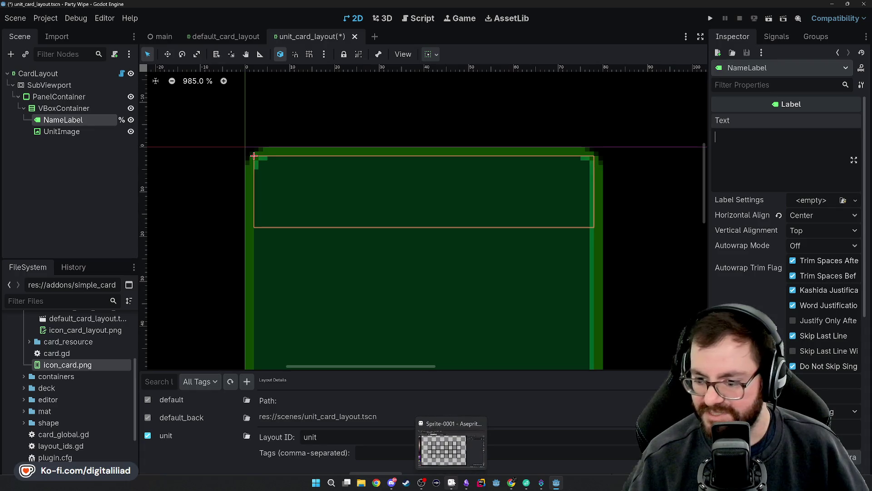
pyautogui.moveTo(511, 483)
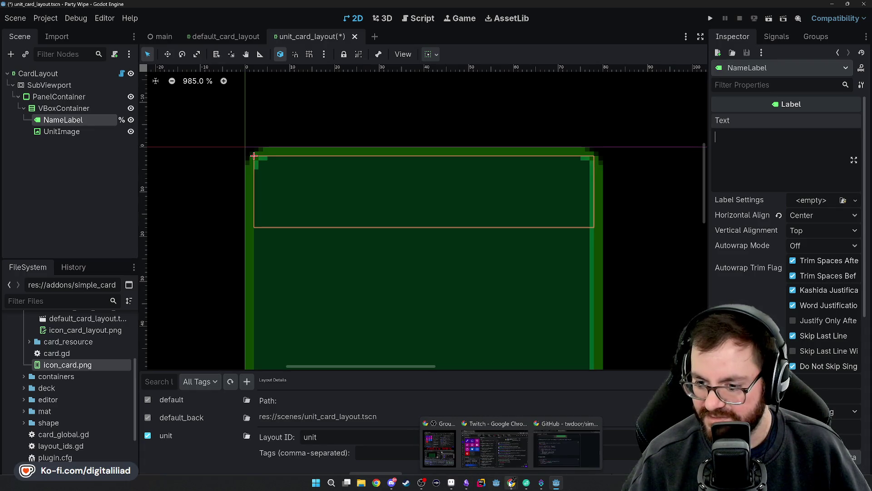
pyautogui.click(557, 457)
pyautogui.click(152, 9)
pyautogui.scroll(-15, 400, 247)
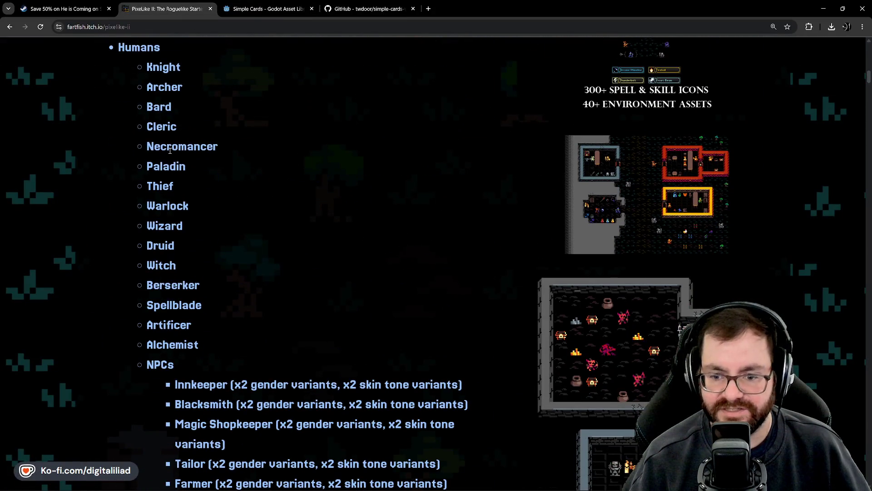
# Highlight the Humans classes Necromancer, Spellblade, Artificer, Alchemist and Witch while scrolling the list.
pyautogui.doubleClick(170, 150)
pyautogui.click(191, 146)
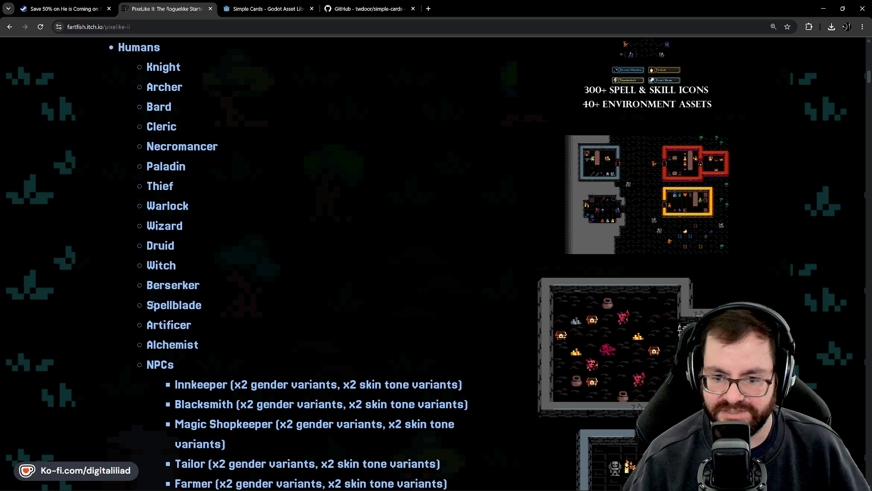
pyautogui.doubleClick(153, 304)
pyautogui.doubleClick(179, 325)
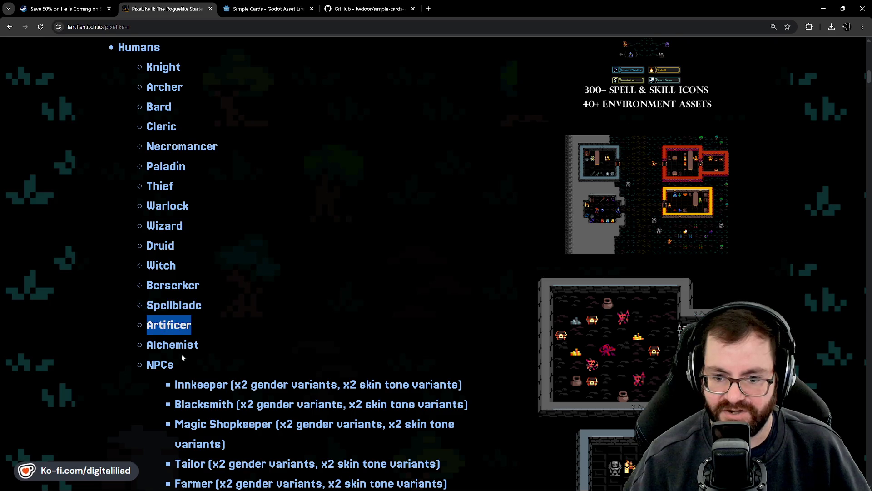
pyautogui.doubleClick(175, 354)
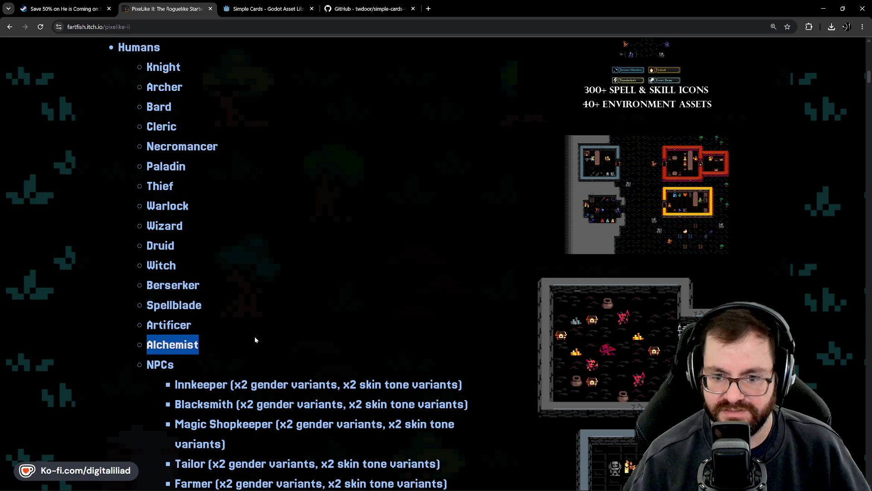
pyautogui.doubleClick(160, 267)
pyautogui.scroll(1, 215, 276)
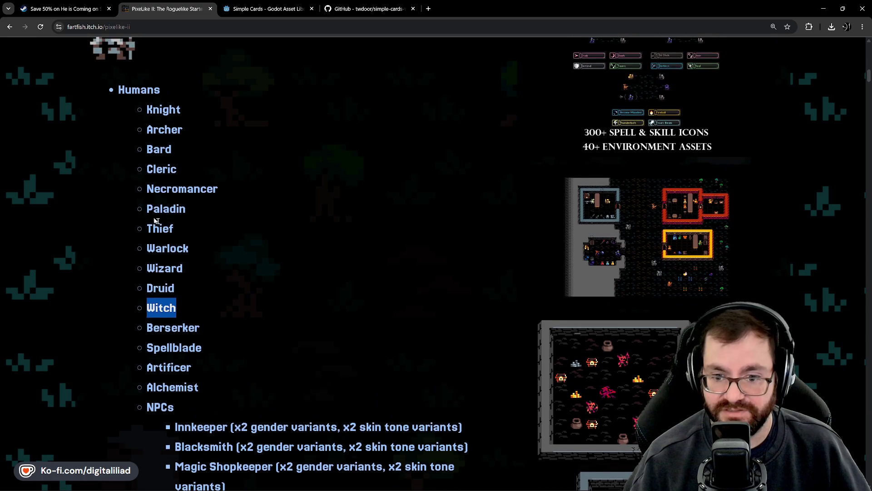
pyautogui.scroll(-6, 210, 357)
pyautogui.scroll(-20, 233, 348)
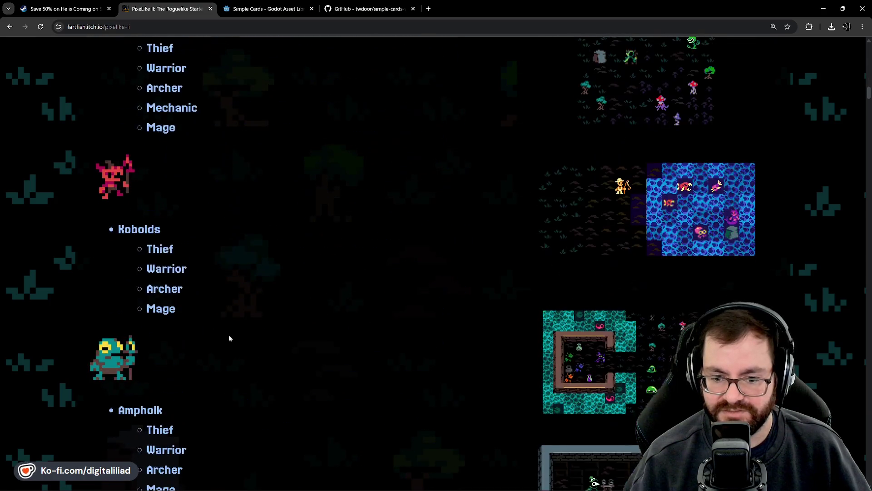
pyautogui.scroll(-20, 232, 340)
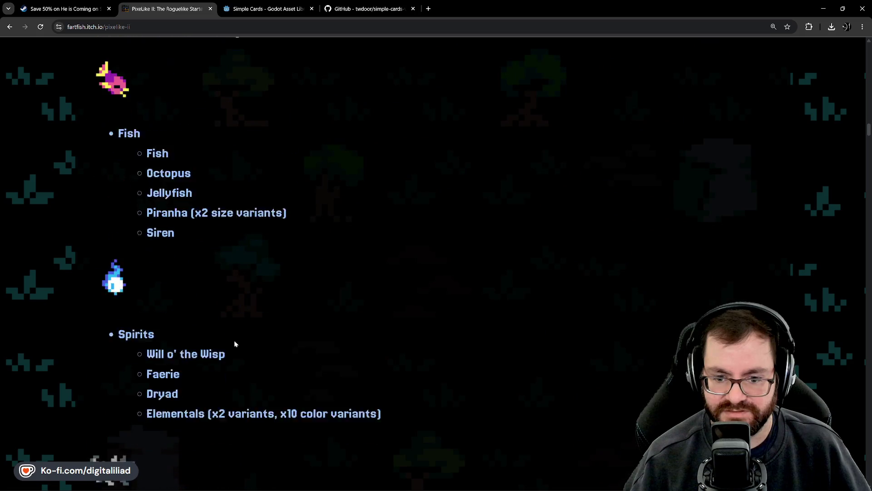
pyautogui.scroll(14, 241, 339)
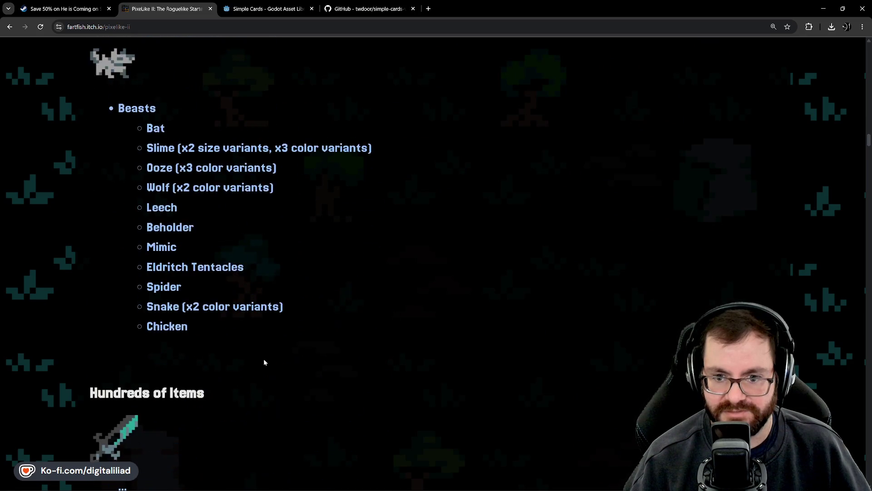
pyautogui.scroll(15, 388, 377)
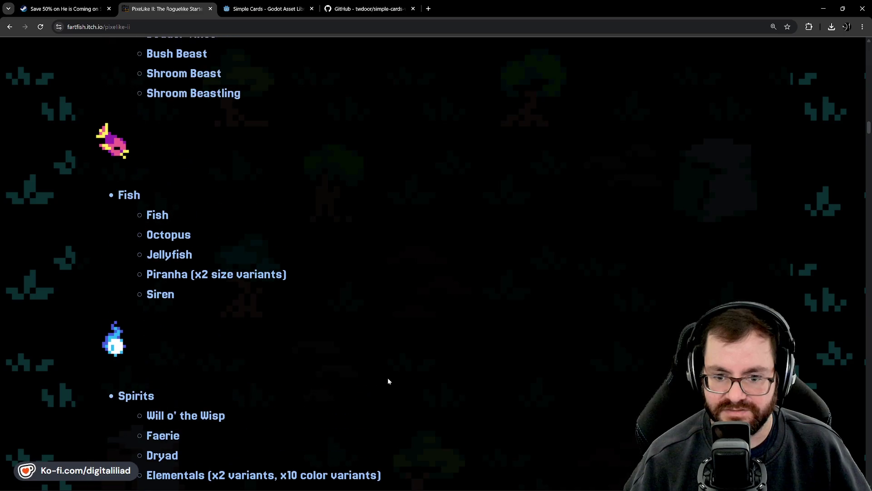
pyautogui.scroll(15, 424, 393)
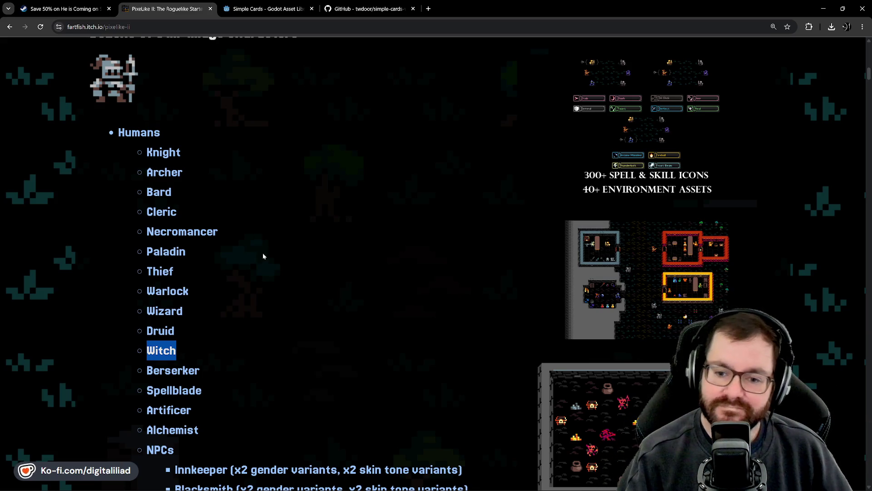
# Clear the word selection on the PixeLike II page and switch back to Godot.
pyautogui.click(280, 285)
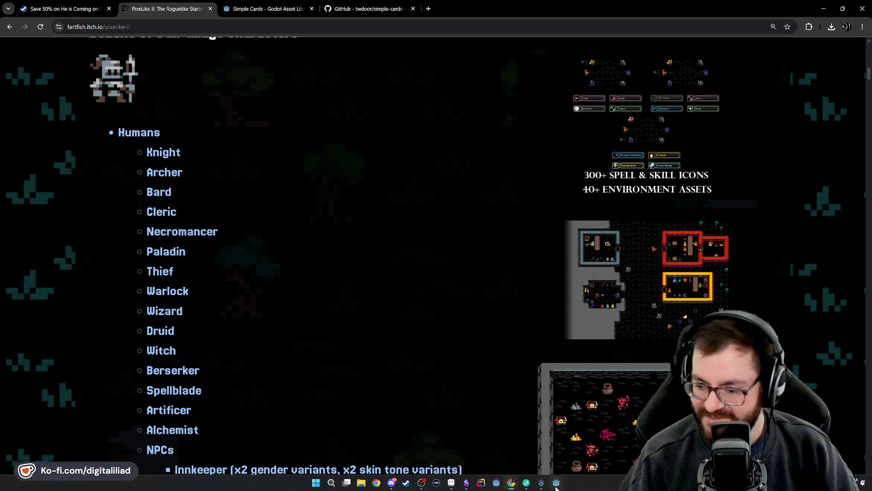
pyautogui.click(556, 483)
# Set the NameLabel's text to Necromancer.
pyautogui.click(63, 119)
pyautogui.click(779, 142)
pyautogui.write('Necromancer')
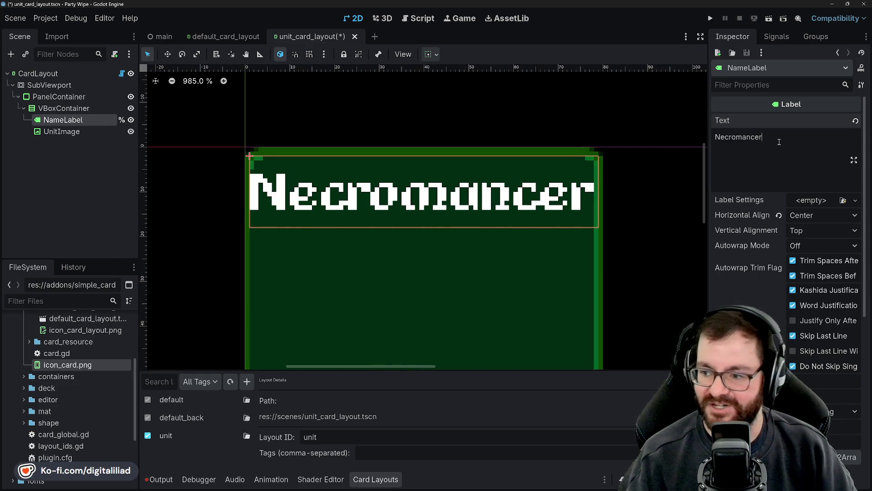
pyautogui.scroll(-4, 779, 142)
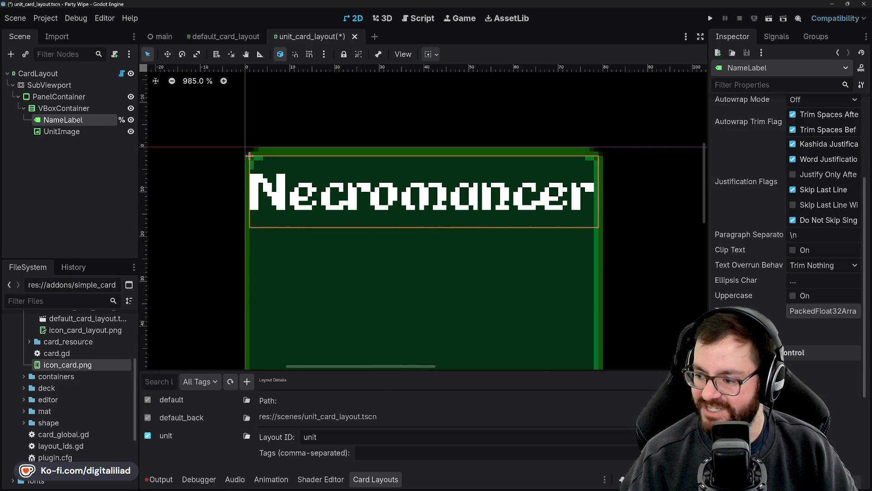
pyautogui.scroll(-1, 785, 204)
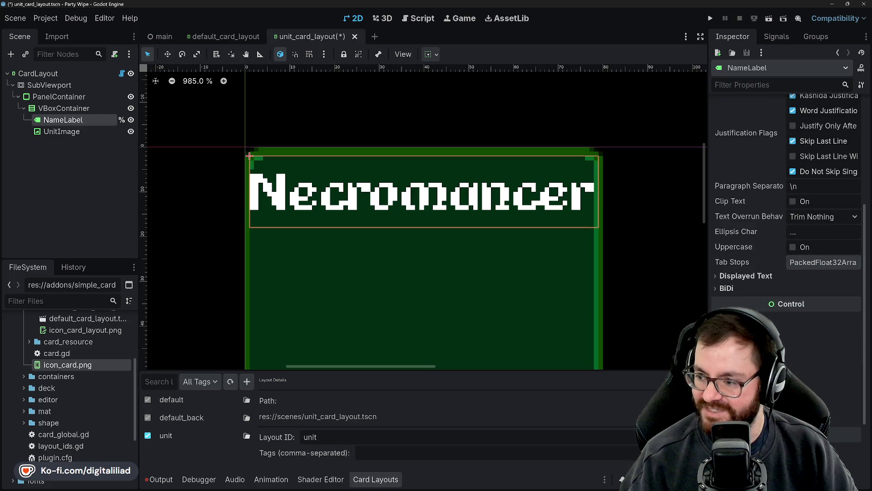
pyautogui.scroll(-3, 724, 299)
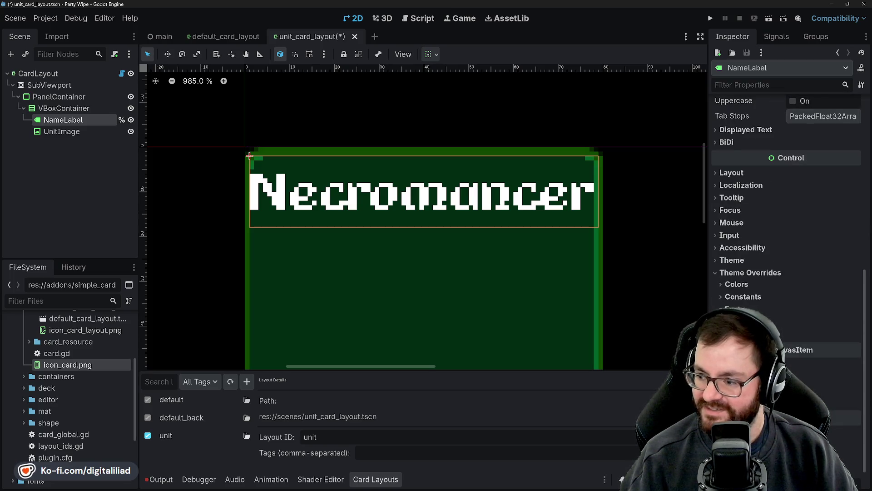
# Enable the label's Font Size theme override and set it to 16 px.
pyautogui.click(745, 321)
pyautogui.click(723, 334)
pyautogui.click(854, 337)
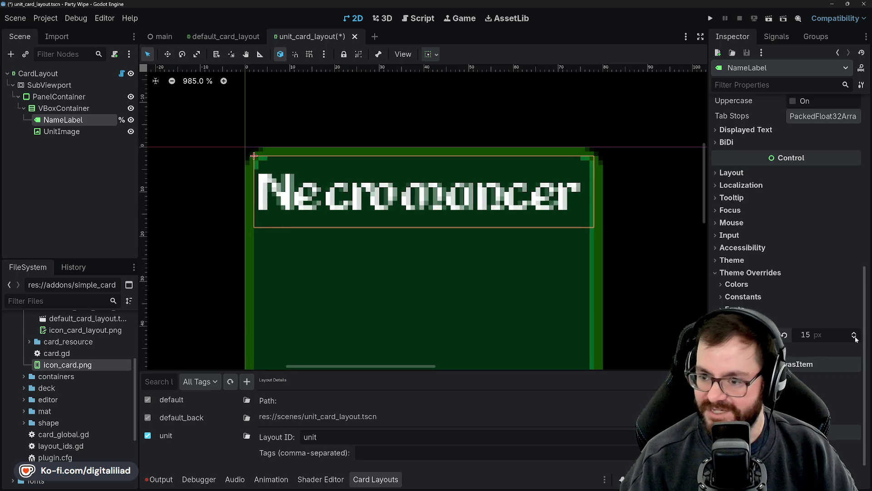
pyautogui.click(854, 337)
pyautogui.click(854, 337)
pyautogui.click(854, 337)
pyautogui.click(854, 337)
pyautogui.click(854, 337)
pyautogui.click(854, 337)
pyautogui.click(854, 337)
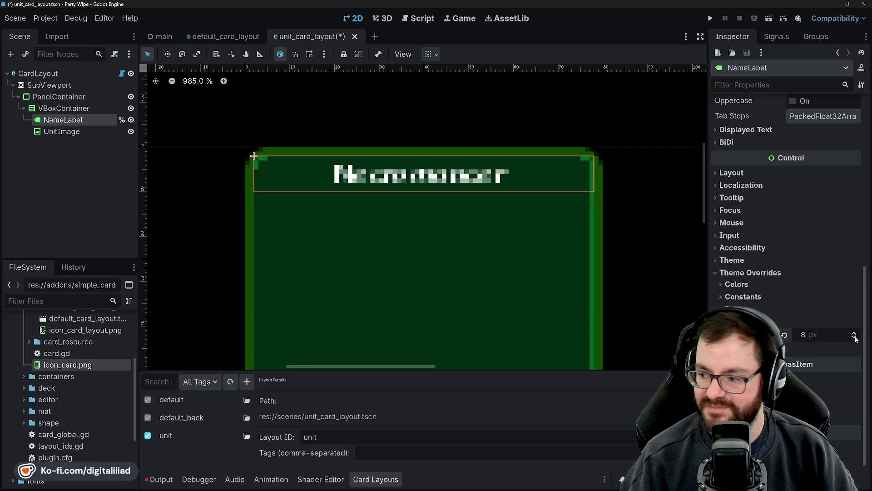
pyautogui.click(855, 338)
pyautogui.click(855, 334)
pyautogui.click(855, 334)
pyautogui.click(855, 333)
pyautogui.click(855, 334)
pyautogui.click(855, 334)
pyautogui.click(854, 334)
pyautogui.click(855, 335)
pyautogui.click(855, 334)
pyautogui.click(855, 334)
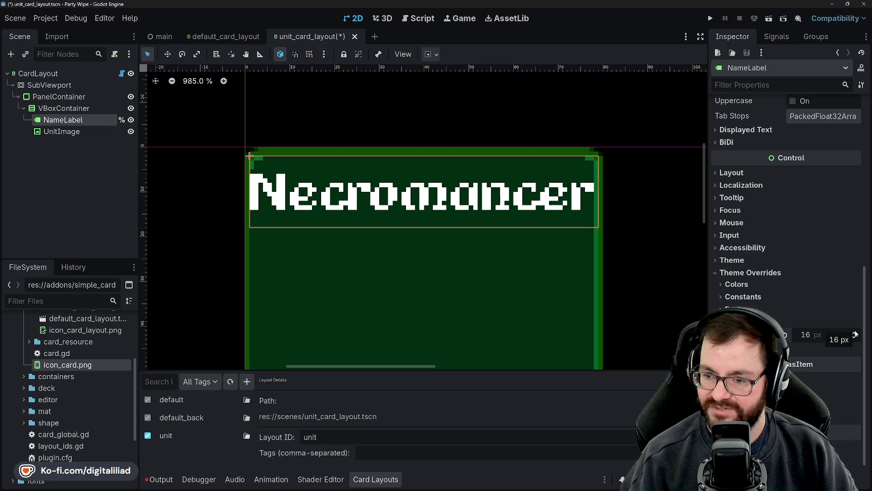
pyautogui.moveTo(855, 340); pyautogui.dragTo(854, 334)
pyautogui.click(854, 334)
pyautogui.click(854, 335)
pyautogui.click(854, 334)
pyautogui.click(855, 334)
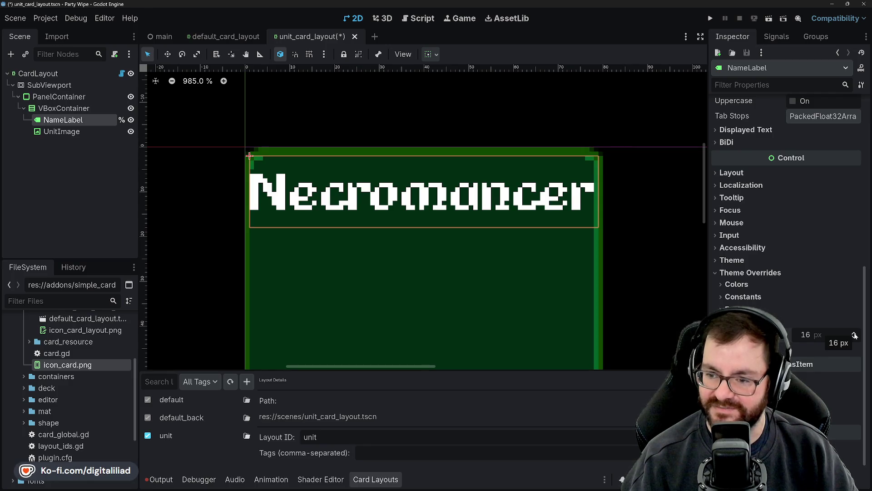
pyautogui.scroll(5, 253, 201)
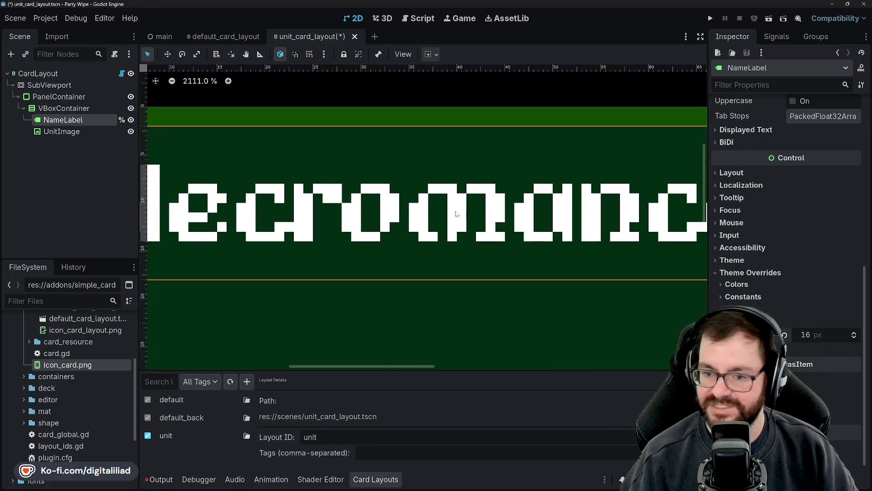
pyautogui.scroll(7, 195, 195)
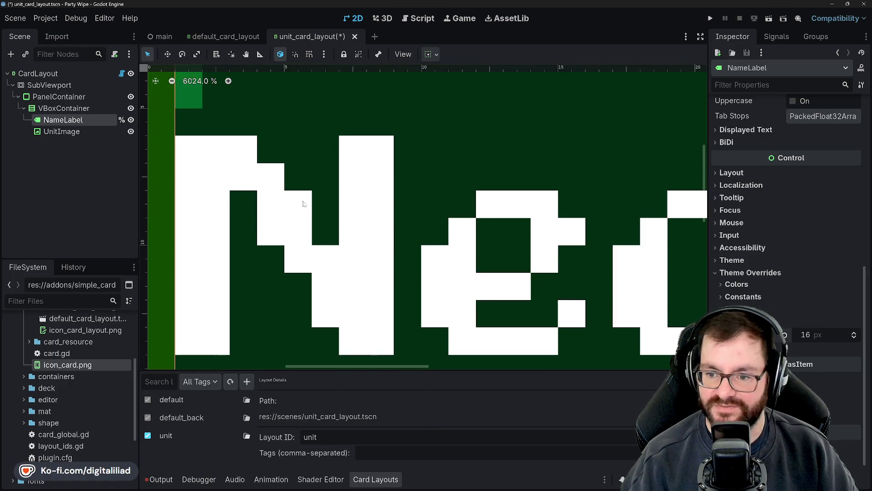
pyautogui.scroll(-3, 326, 195)
pyautogui.scroll(-7, 327, 199)
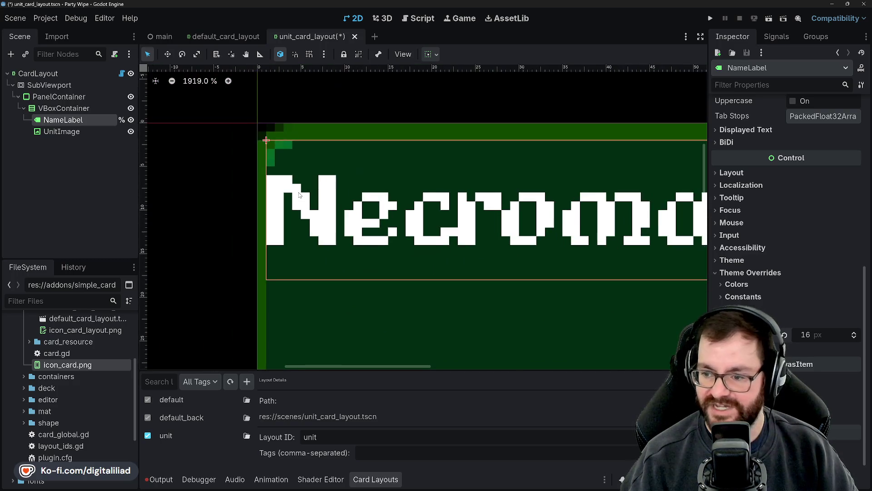
pyautogui.scroll(1, 386, 200)
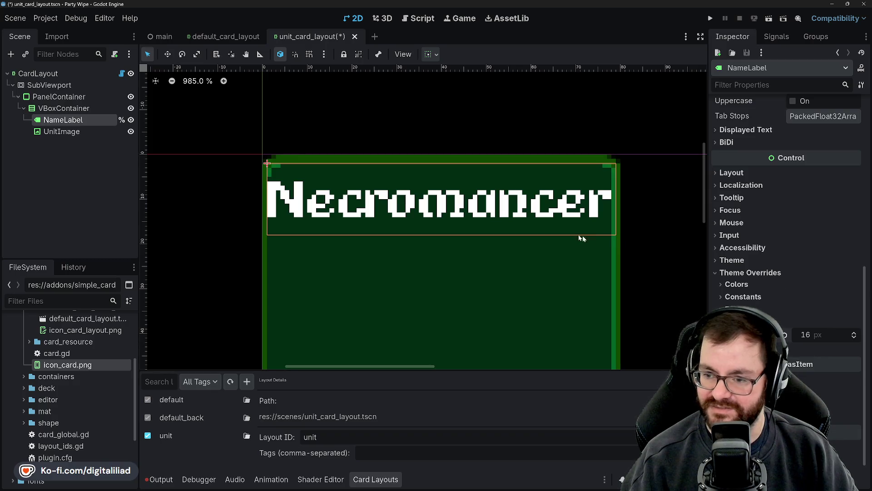
pyautogui.scroll(2, 604, 226)
pyautogui.hscroll(1, 604, 226)
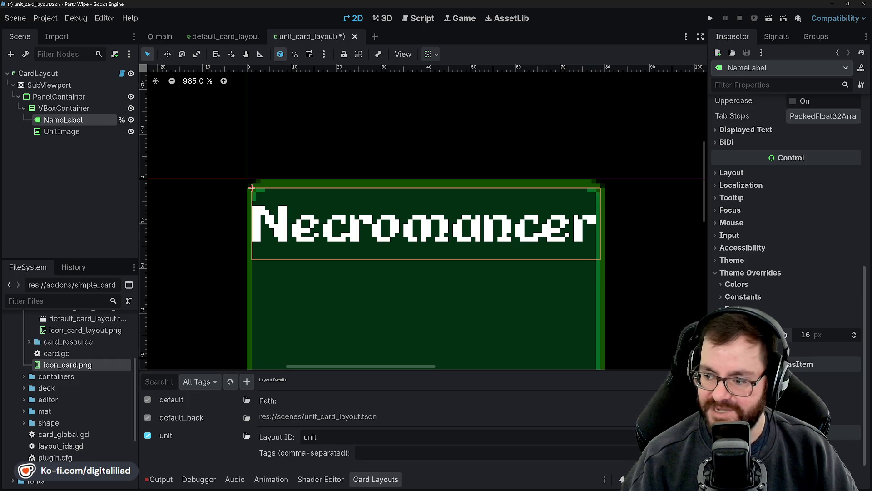
# Rework the label's ending, trying variants after 'Necro' before restoring 'mancer'.
pyautogui.click(795, 335)
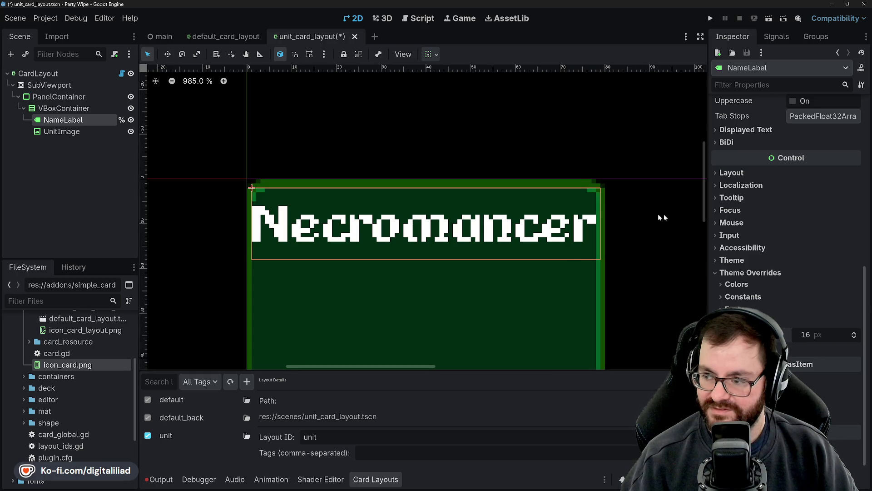
pyautogui.scroll(3, 652, 217)
pyautogui.scroll(-4, 598, 247)
pyautogui.scroll(5, 737, 211)
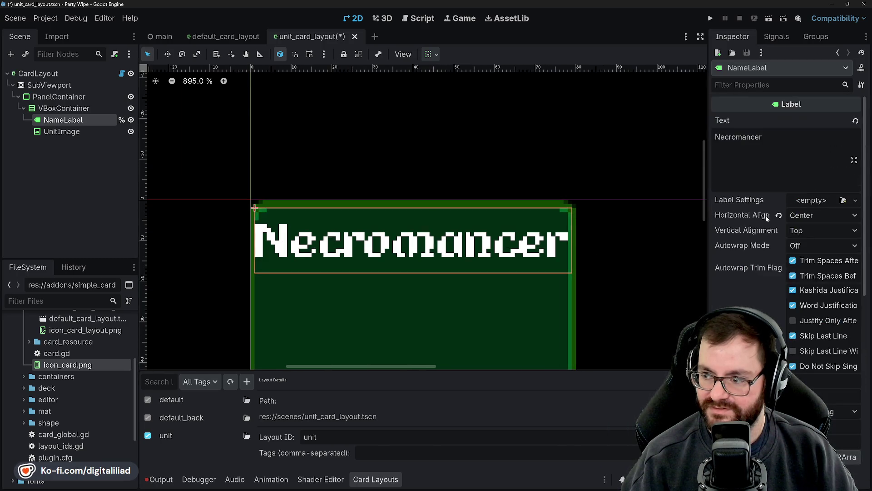
pyautogui.moveTo(762, 137); pyautogui.dragTo(741, 138)
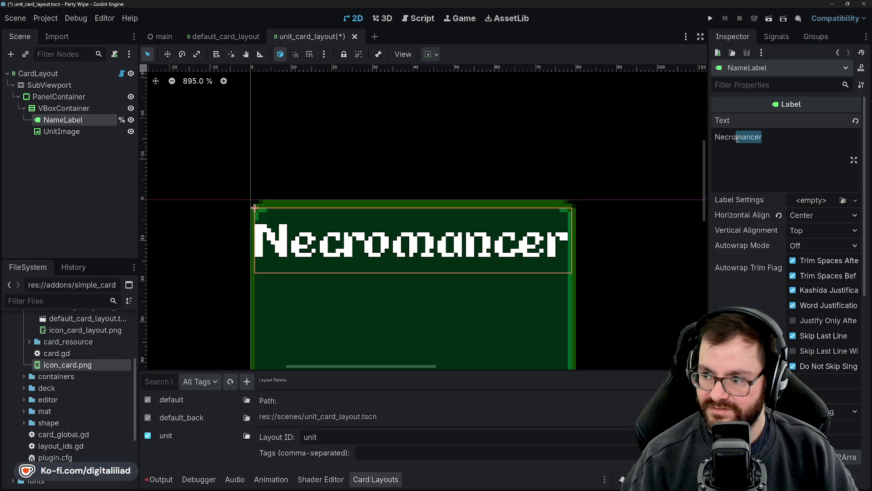
pyautogui.write(',,,')
pyautogui.press('BackSpace')
pyautogui.press('BackSpace')
pyautogui.press('BackSpace')
pyautogui.write('...')
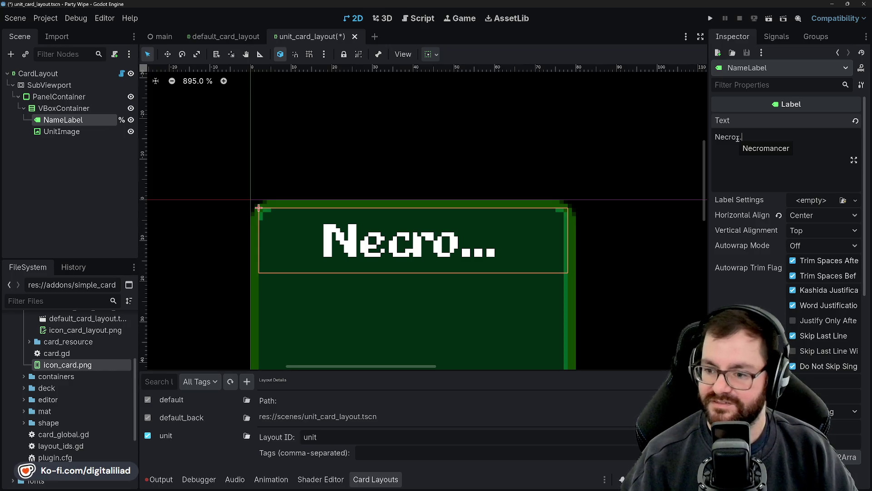
pyautogui.press('BackSpace')
pyautogui.press('BackSpace')
pyautogui.press('BackSpace')
pyautogui.write('-Manc')
pyautogui.press('BackSpace')
pyautogui.press('BackSpace')
pyautogui.press('BackSpace')
pyautogui.write('ma')
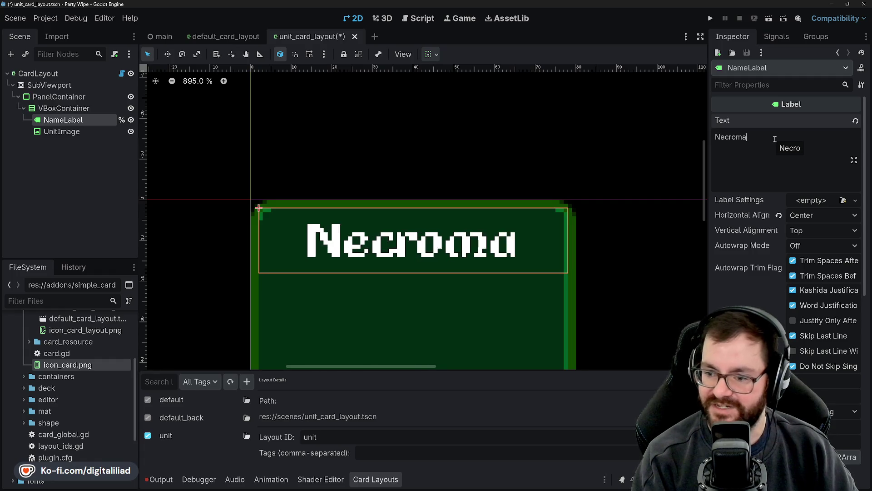
pyautogui.write('ncer')
# Replace the label text with Unit, select UnitImage and save the scene.
pyautogui.press('BackSpace')
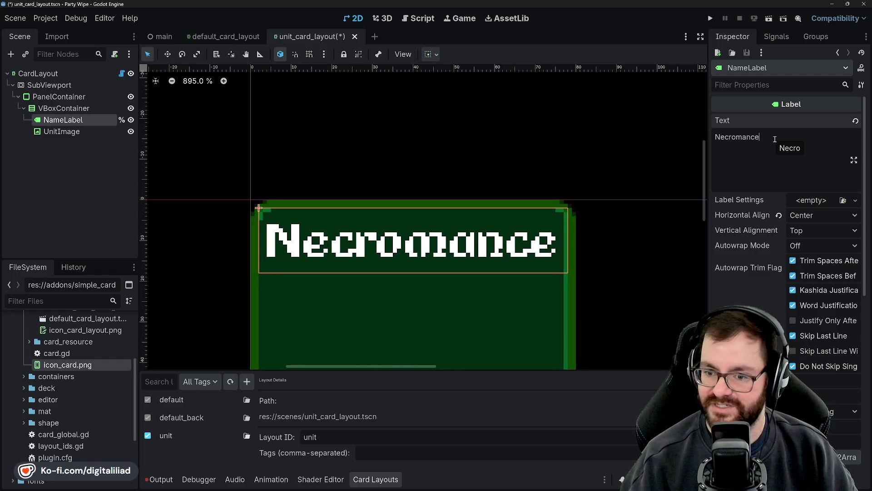
pyautogui.press('BackSpace')
pyautogui.press('BackSpace')
pyautogui.press('BackSpace')
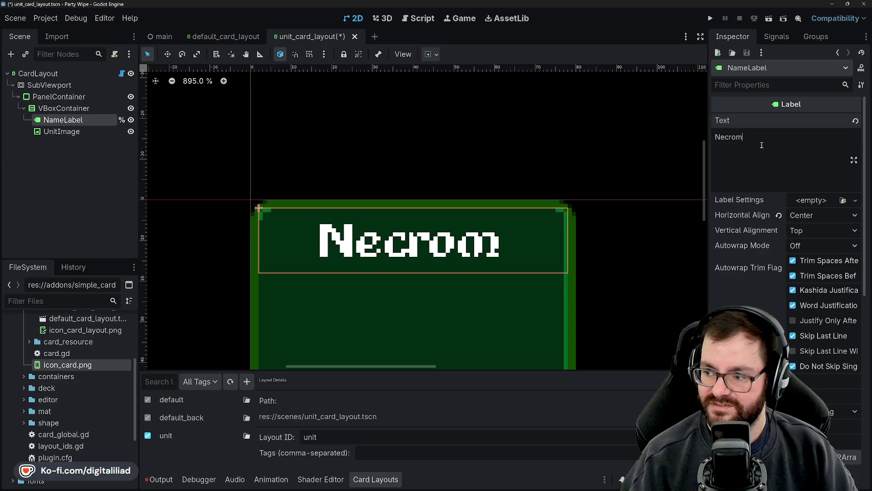
pyautogui.press('BackSpace')
pyautogui.press('BackSpace')
pyautogui.press('BackSpace')
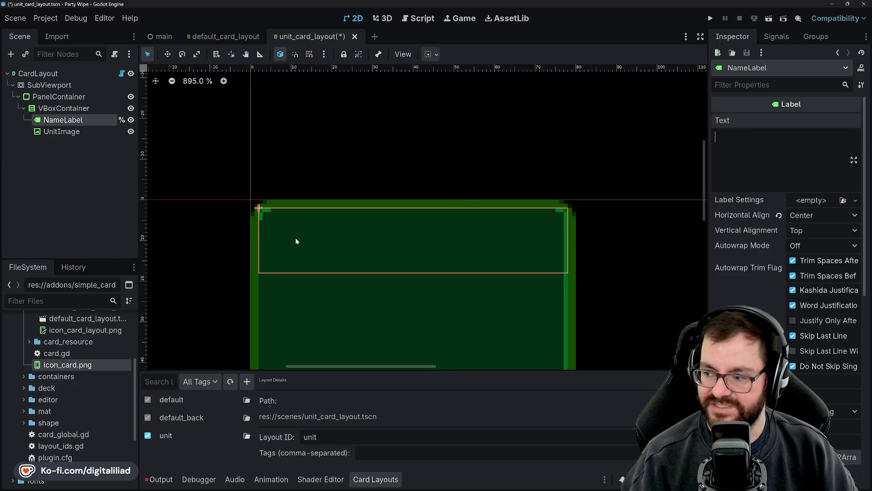
pyautogui.write('Unit')
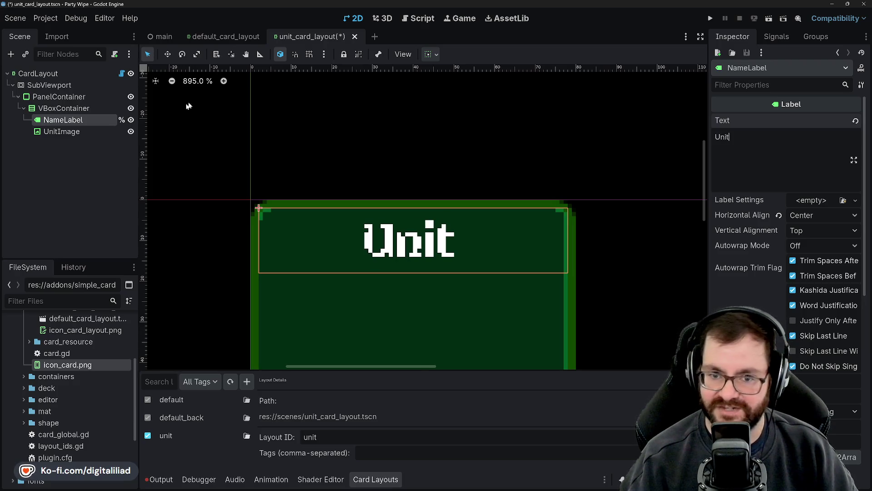
pyautogui.click(84, 131)
pyautogui.hotkey('ctrl', 's')
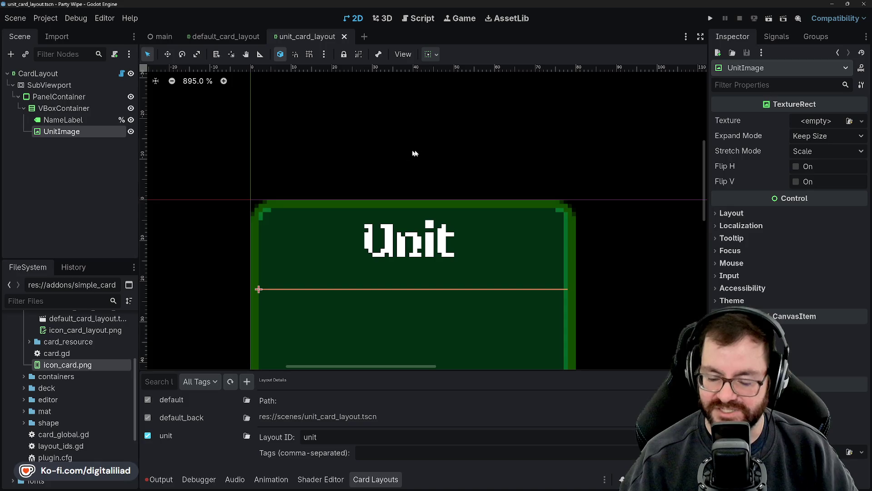
# Open unit_card_layout.gd and inspect the SubViewport, NameLabel and UnitImage nodes.
pyautogui.scroll(-2, 481, 154)
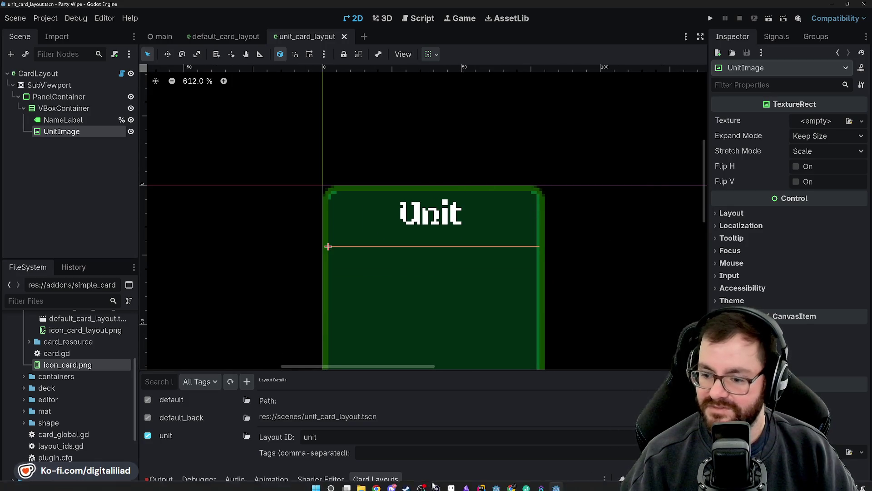
pyautogui.click(428, 18)
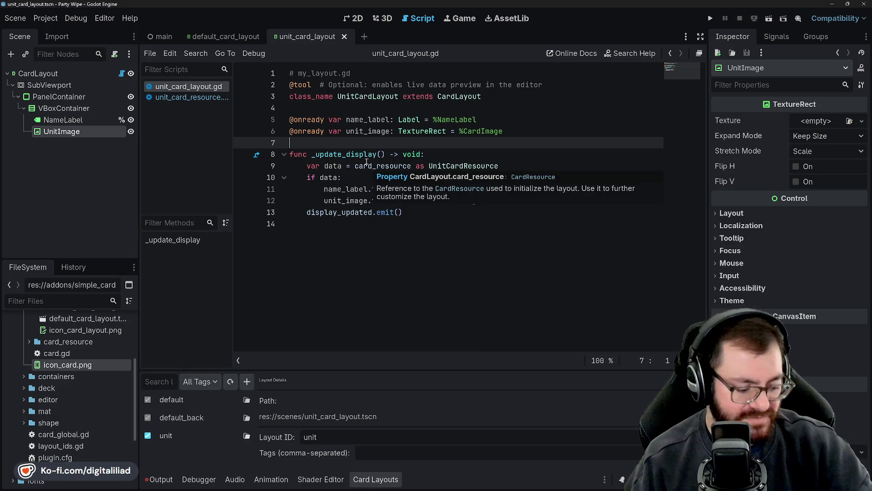
pyautogui.moveTo(361, 158)
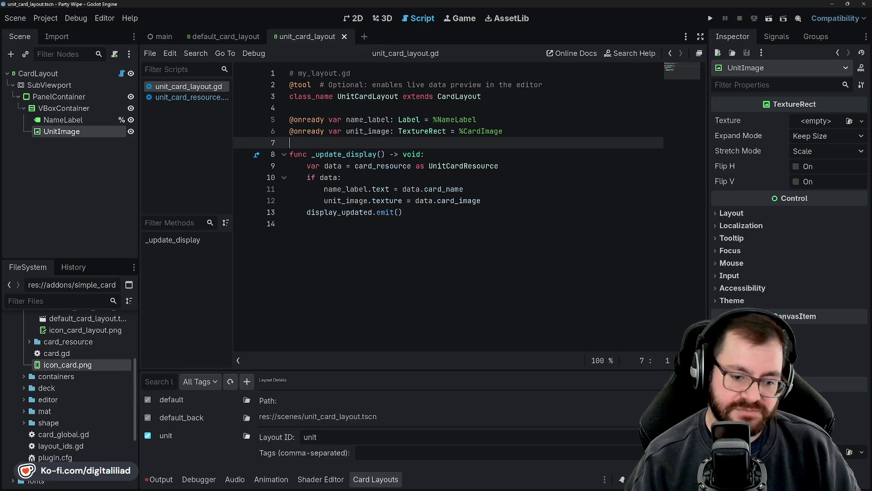
pyautogui.click(65, 88)
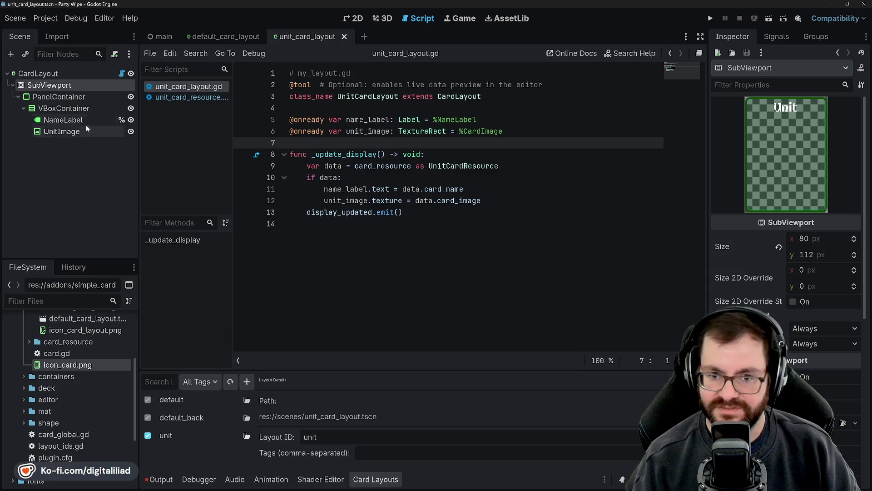
pyautogui.click(63, 120)
pyautogui.click(61, 132)
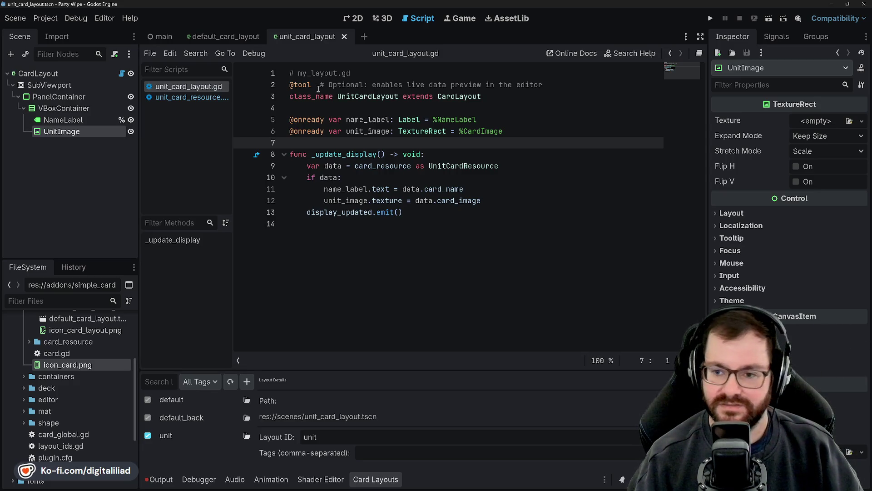
# Walk through _update_display: the card_resource cast, the data check, the image line and the display_updated emit.
pyautogui.click(306, 109)
pyautogui.click(308, 145)
pyautogui.click(345, 178)
pyautogui.click(505, 189)
pyautogui.click(469, 201)
pyautogui.click(402, 213)
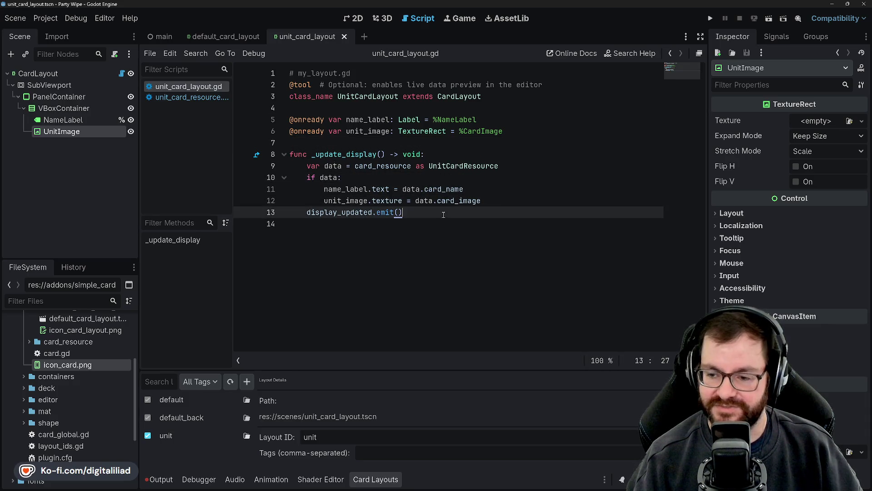
pyautogui.click(440, 201)
pyautogui.click(472, 173)
pyautogui.click(469, 166)
pyautogui.click(437, 154)
pyautogui.click(459, 166)
pyautogui.press('Down')
pyautogui.press('Down')
pyautogui.press('Down')
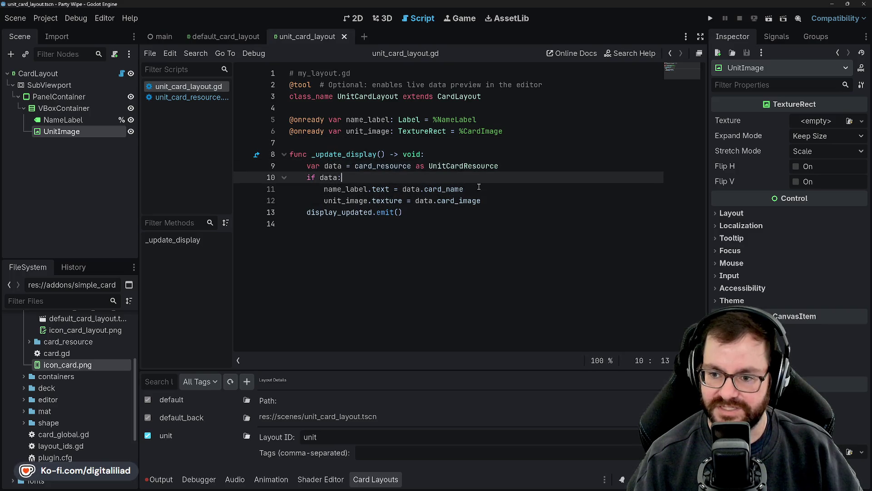
# Revisit the NameLabel and UnitImage nodes that the script references.
pyautogui.click(54, 119)
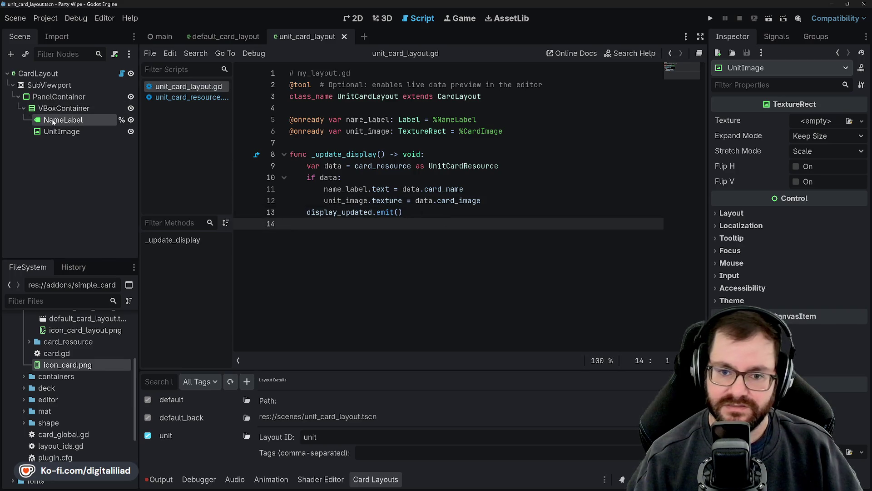
pyautogui.click(74, 134)
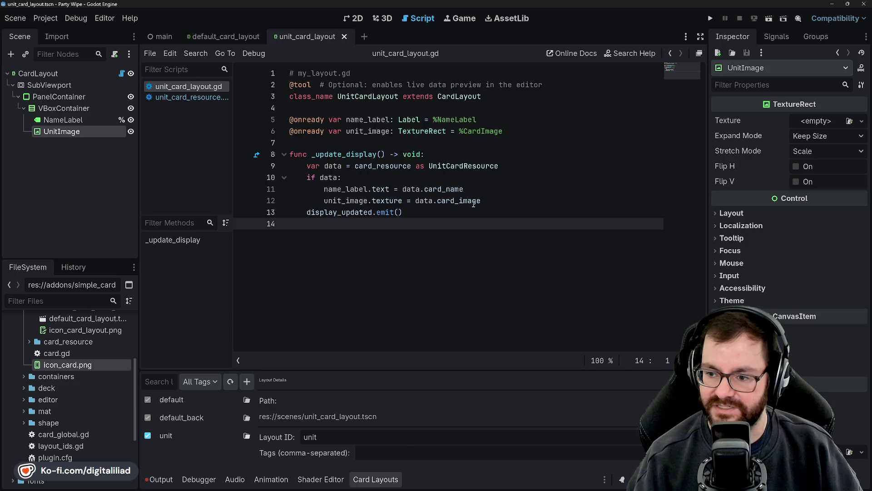
pyautogui.click(312, 138)
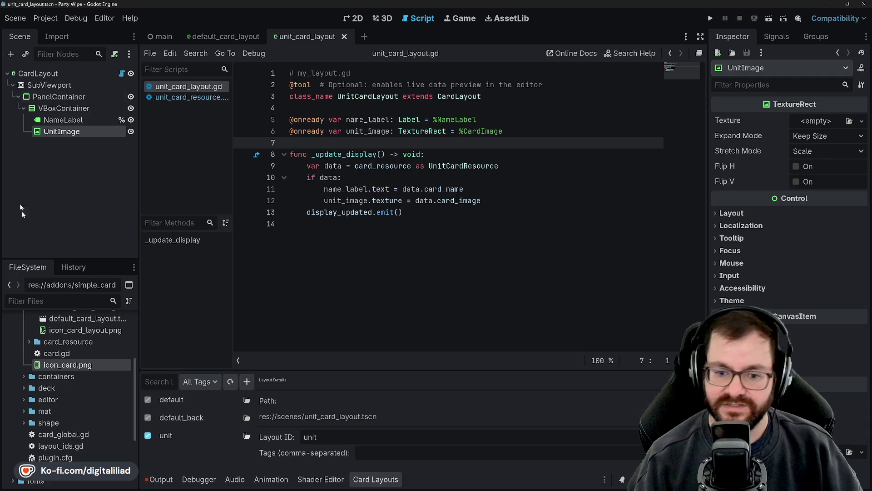
# Briefly expand and collapse the deck folder in the FileSystem dock.
pyautogui.scroll(-1, 68, 386)
pyautogui.scroll(1, 65, 388)
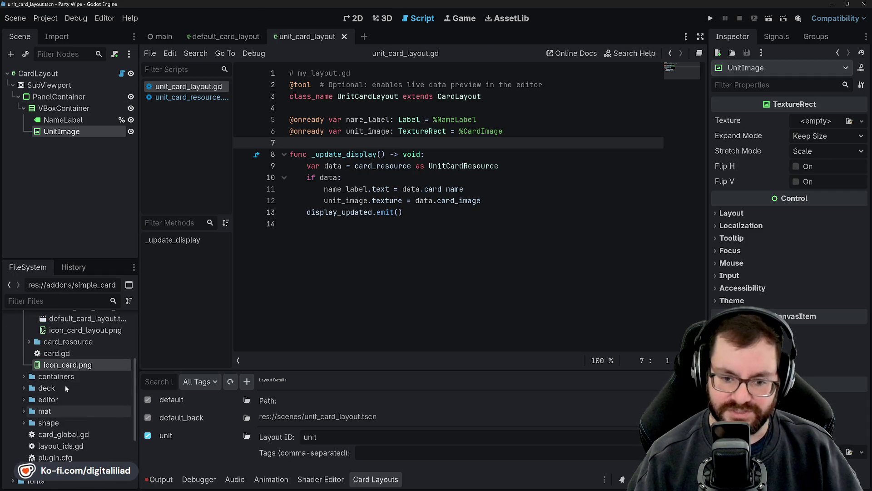
pyautogui.click(22, 387)
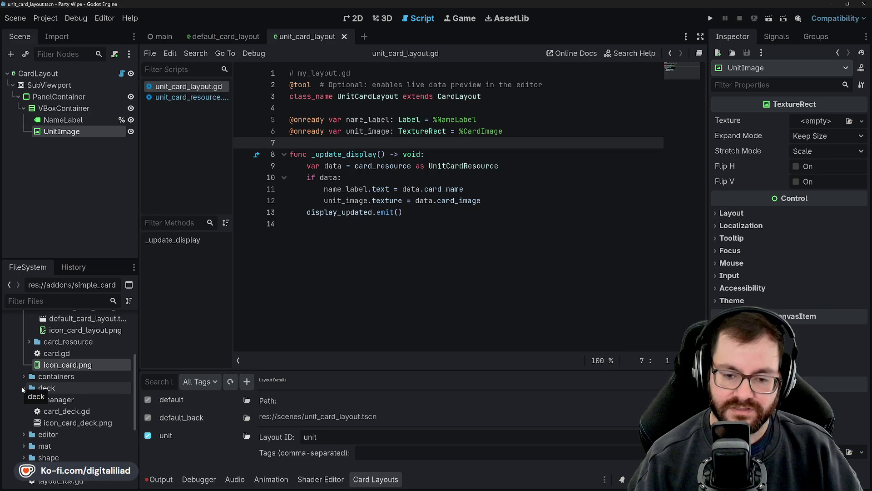
pyautogui.click(22, 387)
pyautogui.scroll(7, 72, 400)
pyautogui.scroll(-2, 56, 412)
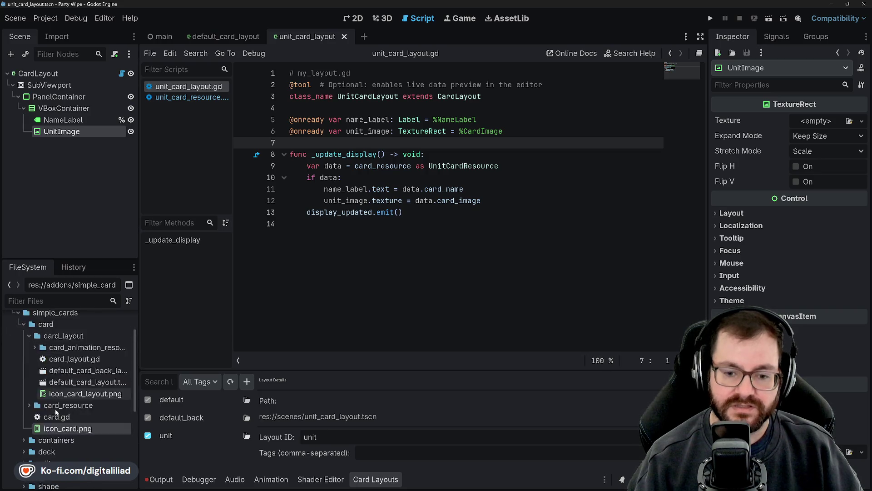
pyautogui.scroll(-2, 55, 412)
# Inspect card_resource.gd, then collapse the addon's card folders and scroll down to scenes and scripts.
pyautogui.click(29, 384)
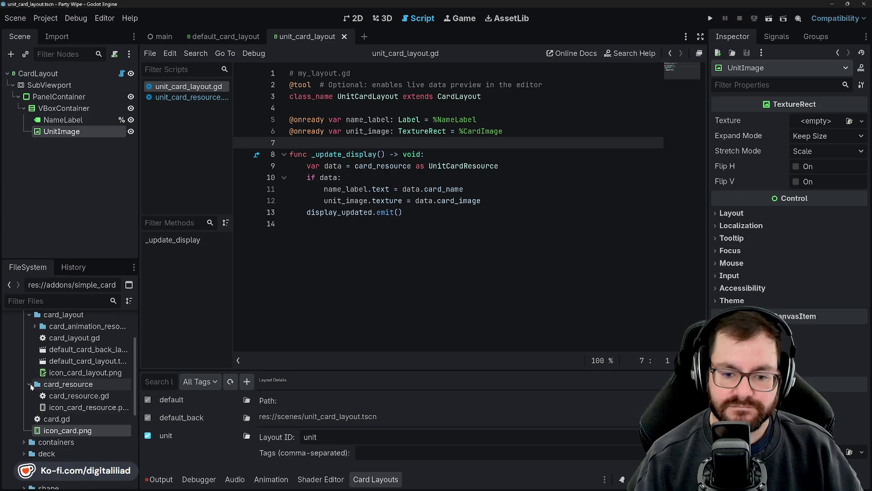
pyautogui.click(64, 396)
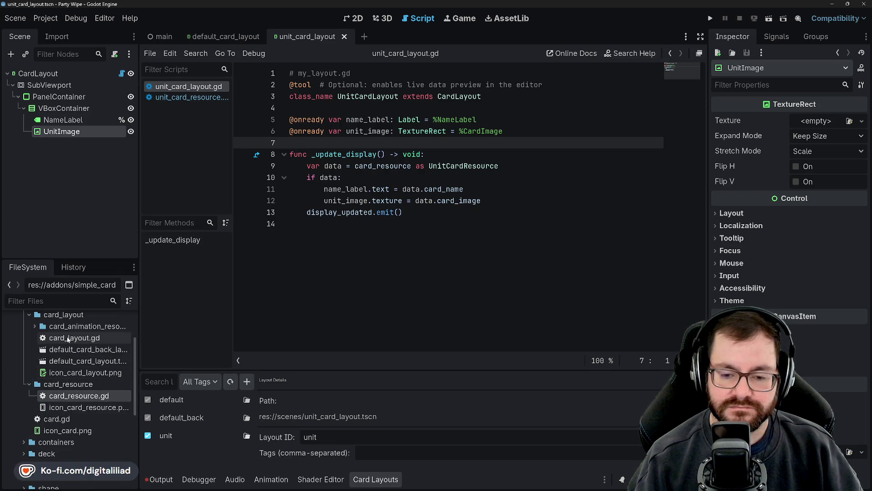
pyautogui.click(29, 386)
pyautogui.click(28, 355)
pyautogui.click(21, 347)
pyautogui.scroll(-2, 27, 356)
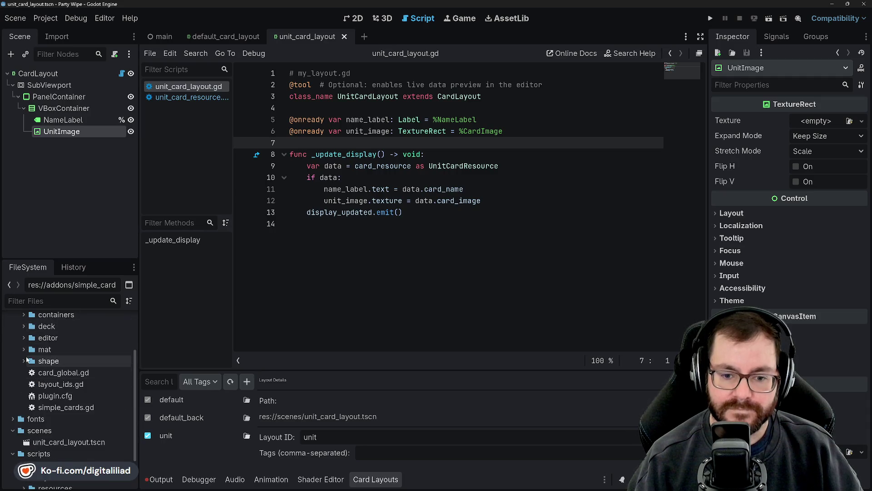
pyautogui.scroll(-5, 50, 400)
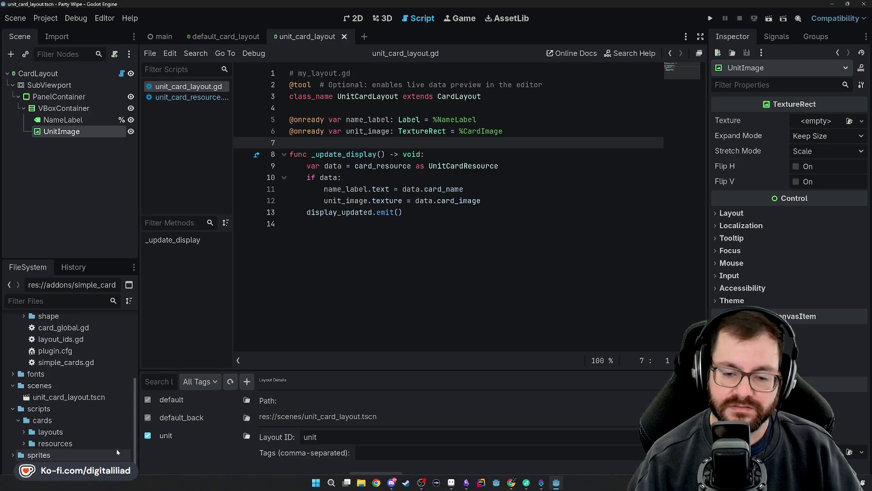
pyautogui.moveTo(574, 489)
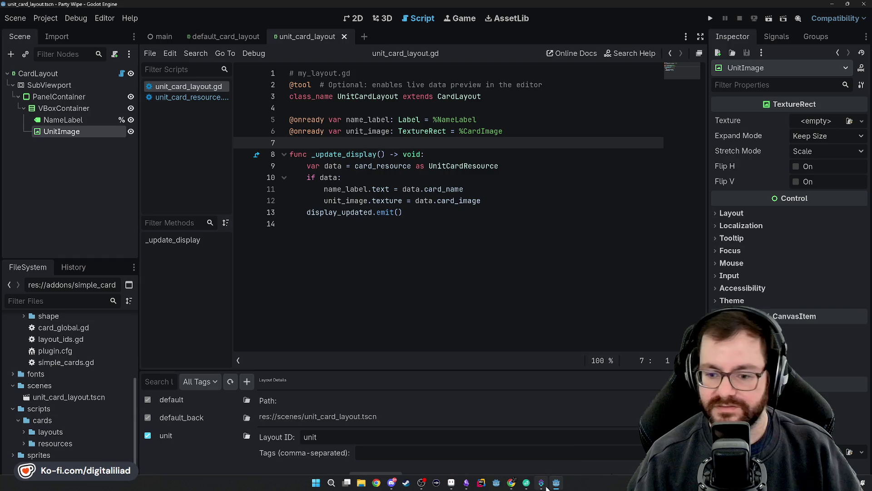
pyautogui.moveTo(511, 482)
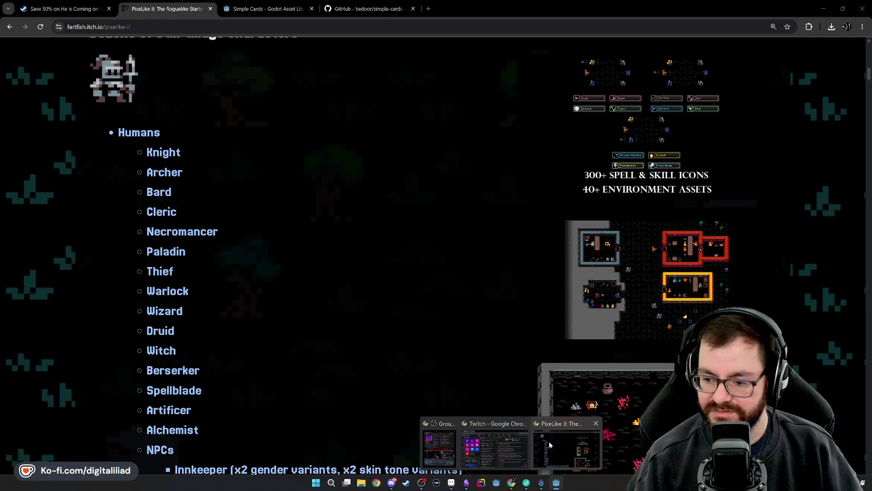
# Read the README's 'Create a Card Resource' and 'Create a Card Layout' sections, then return to Godot.
pyautogui.moveTo(500, 447)
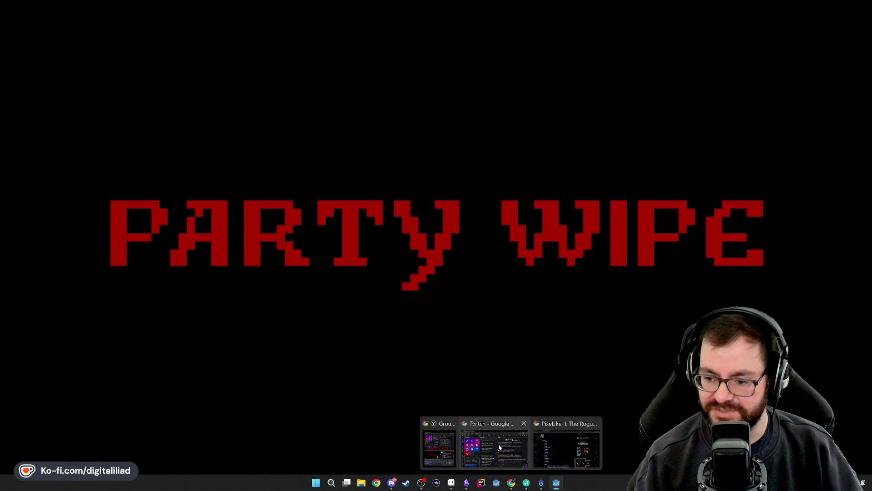
pyautogui.click(573, 446)
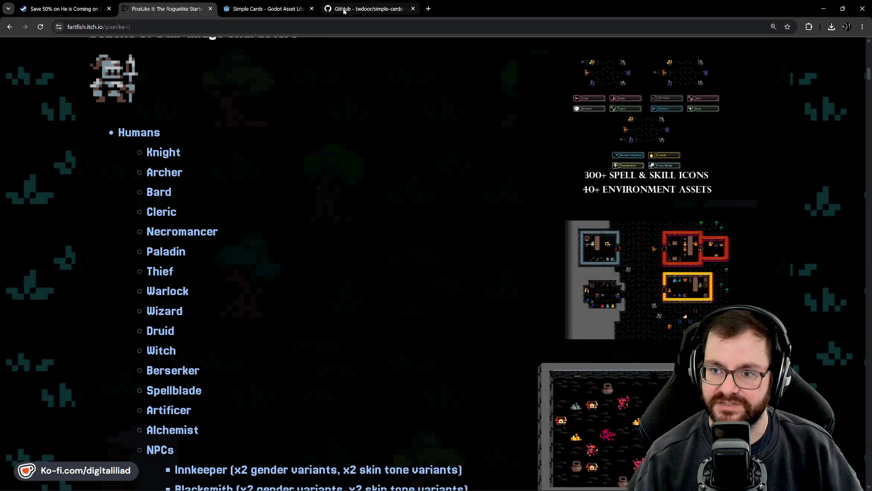
pyautogui.click(344, 10)
pyautogui.scroll(15, 290, 282)
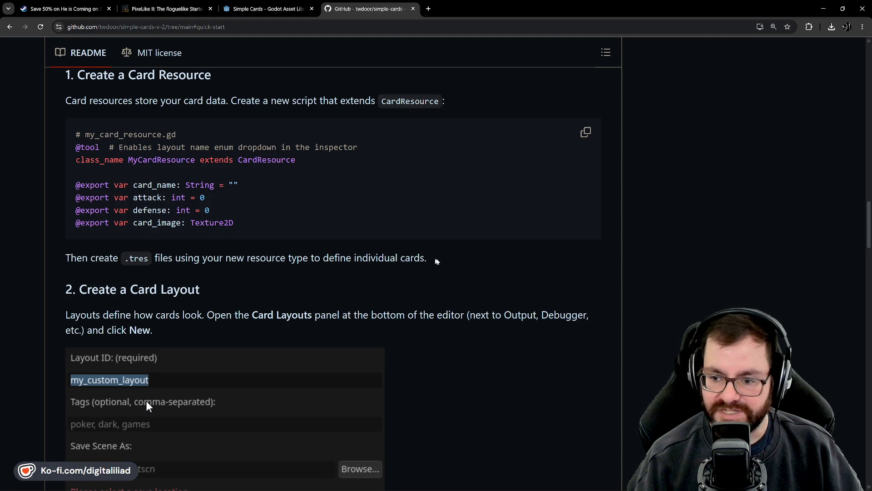
pyautogui.scroll(-3, 471, 260)
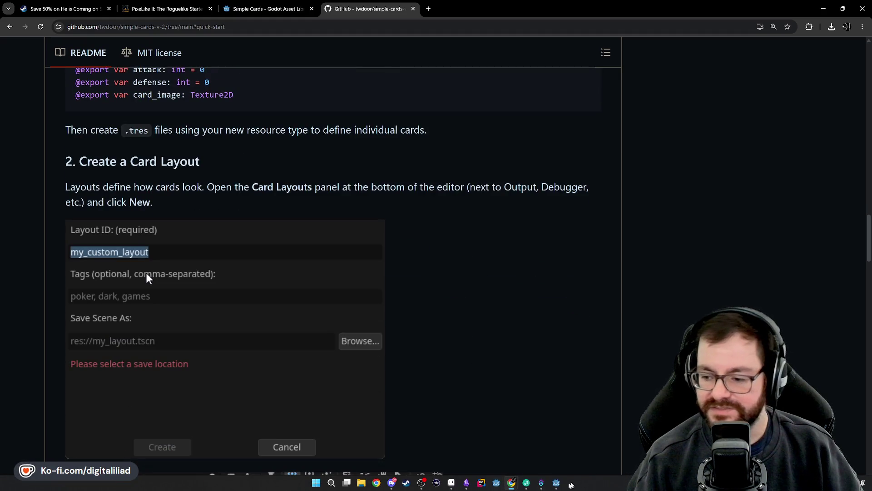
pyautogui.click(556, 482)
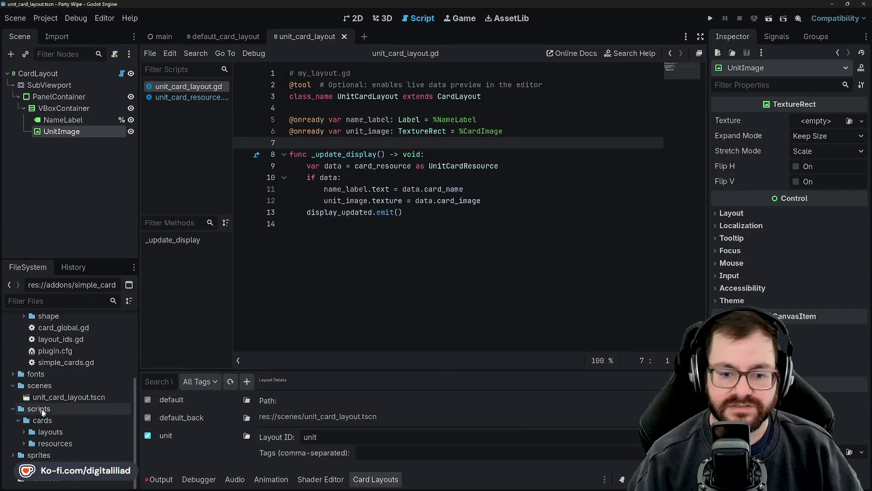
# Browse the scripts/cards subfolders, then select the scenes folder.
pyautogui.click(32, 409)
pyautogui.click(37, 420)
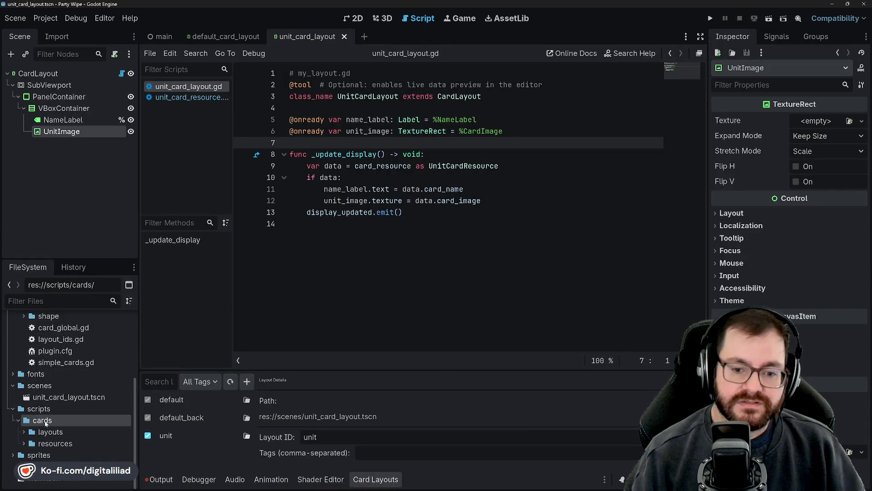
pyautogui.click(35, 409)
pyautogui.press('Down')
pyautogui.press('Down')
pyautogui.press('Down')
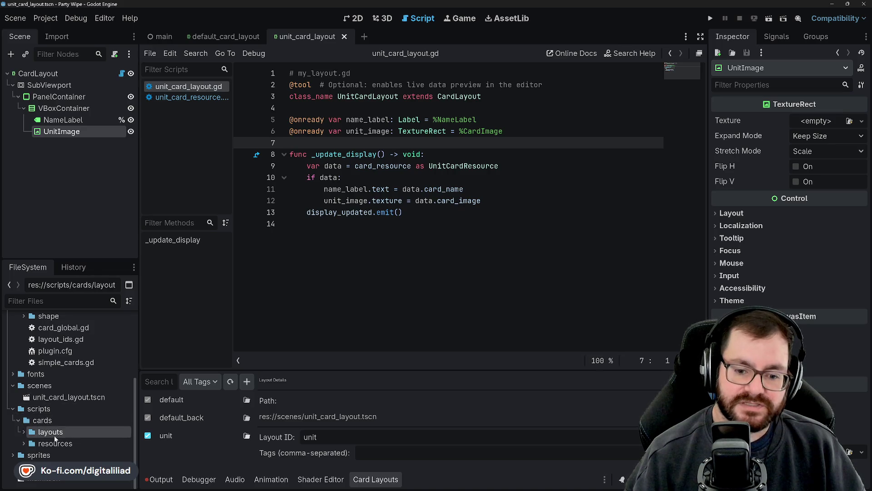
pyautogui.click(32, 410)
pyautogui.click(39, 386)
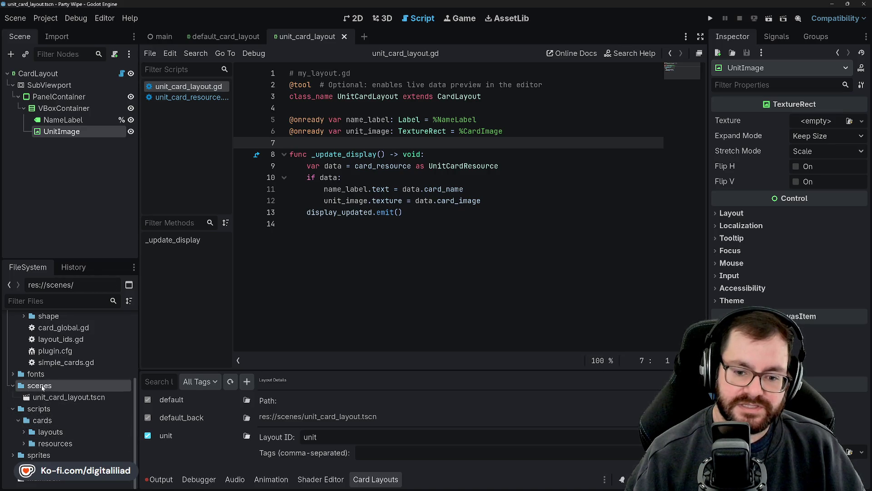
# Create a 'cards' folder inside scenes.
pyautogui.rightClick(40, 385)
pyautogui.moveTo(156, 317)
pyautogui.click(225, 318)
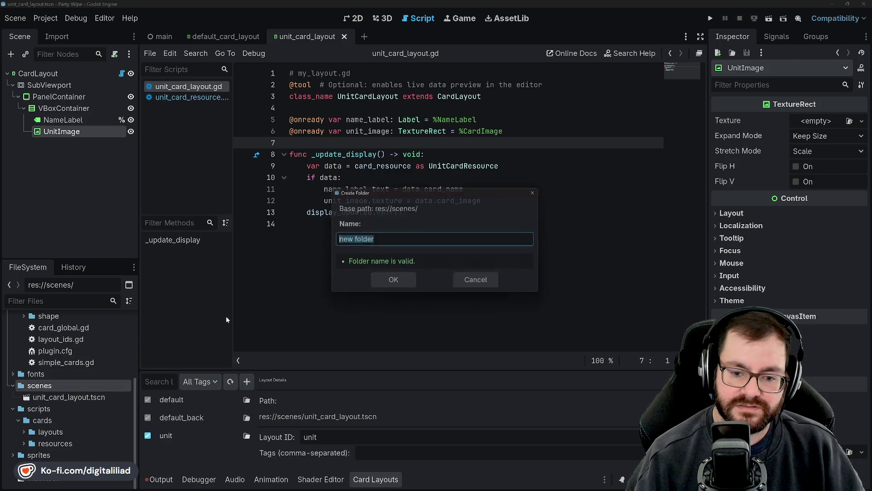
pyautogui.write('cards')
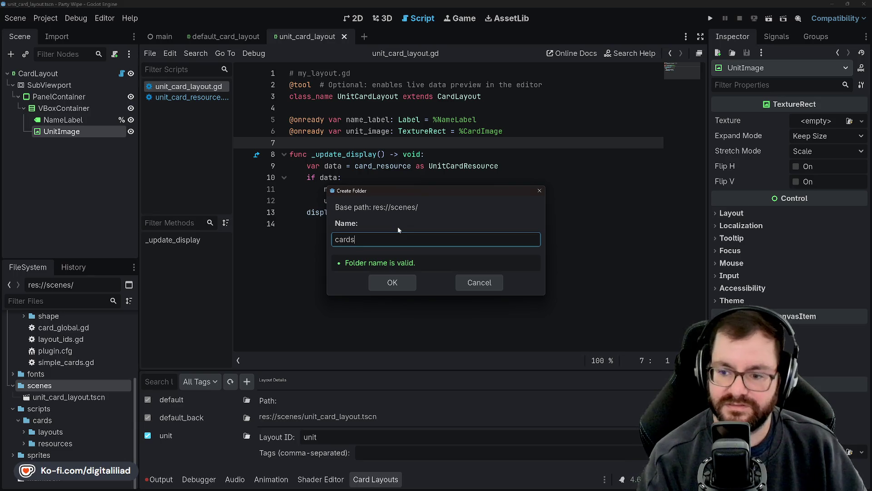
pyautogui.click(408, 286)
# Create a 'layouts' folder inside scenes/cards.
pyautogui.rightClick(79, 397)
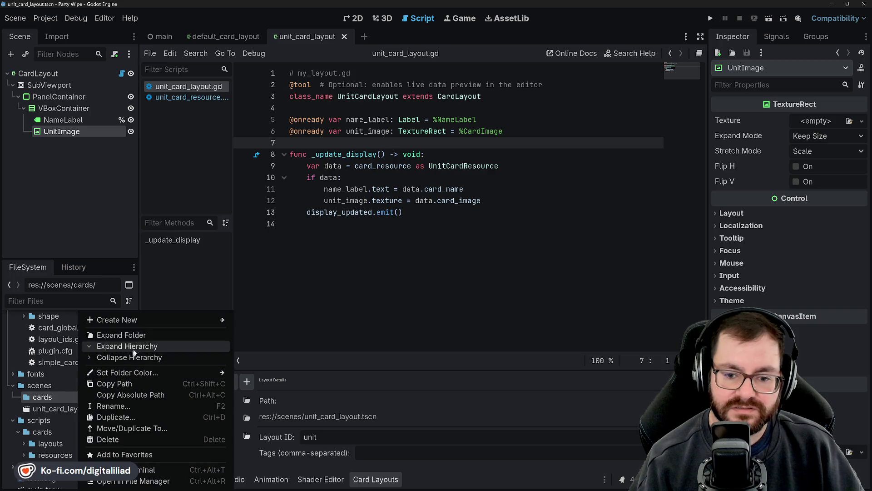
pyautogui.moveTo(167, 322)
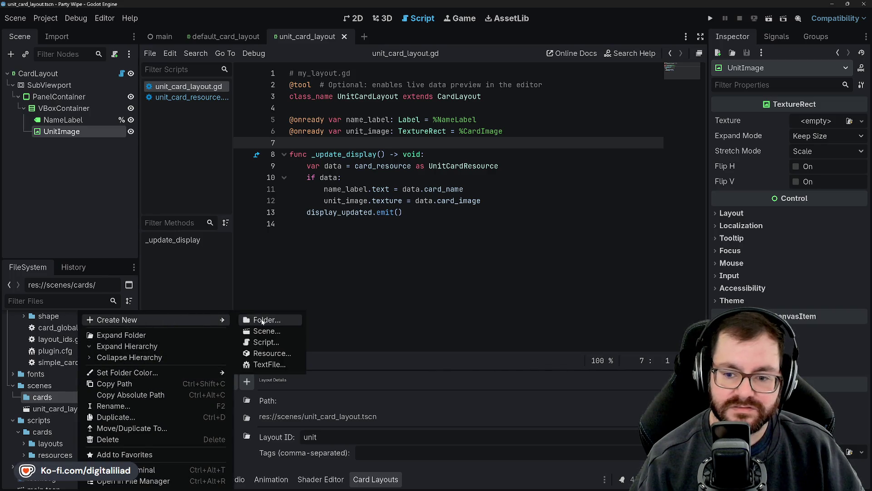
pyautogui.click(262, 320)
pyautogui.write('layouts')
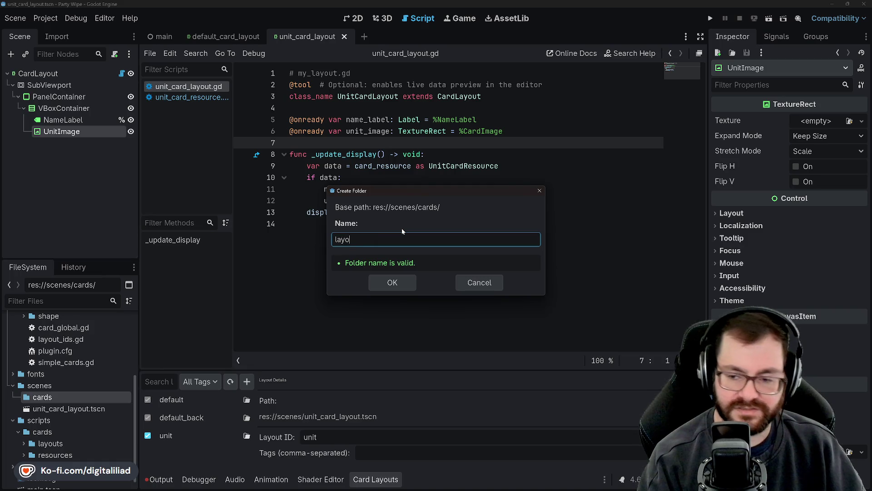
pyautogui.press('Return')
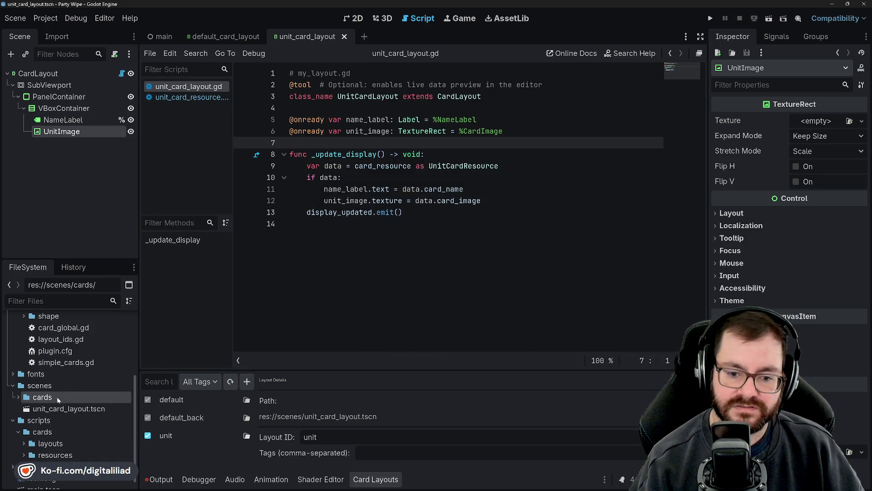
# Move unit_card_layout.tscn into scenes/cards/layouts.
pyautogui.click(19, 396)
pyautogui.click(57, 420)
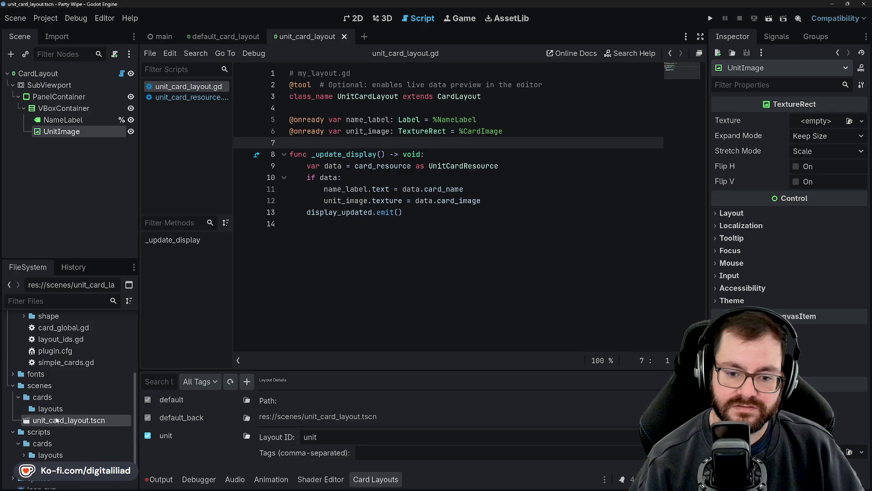
pyautogui.moveTo(54, 418); pyautogui.dragTo(51, 409)
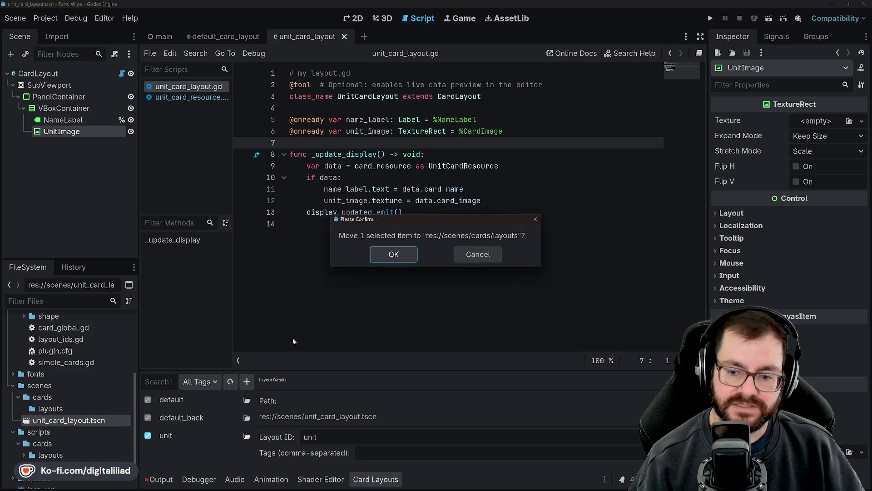
pyautogui.click(393, 254)
# Create a 'resources' folder inside scenes/cards.
pyautogui.click(67, 397)
pyautogui.rightClick(67, 397)
pyautogui.moveTo(200, 320)
pyautogui.click(238, 320)
pyautogui.write('resources')
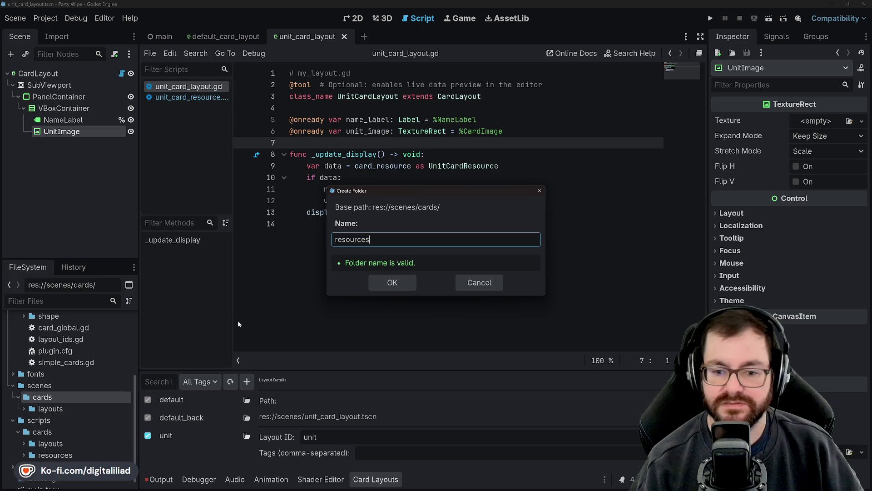
pyautogui.click(381, 281)
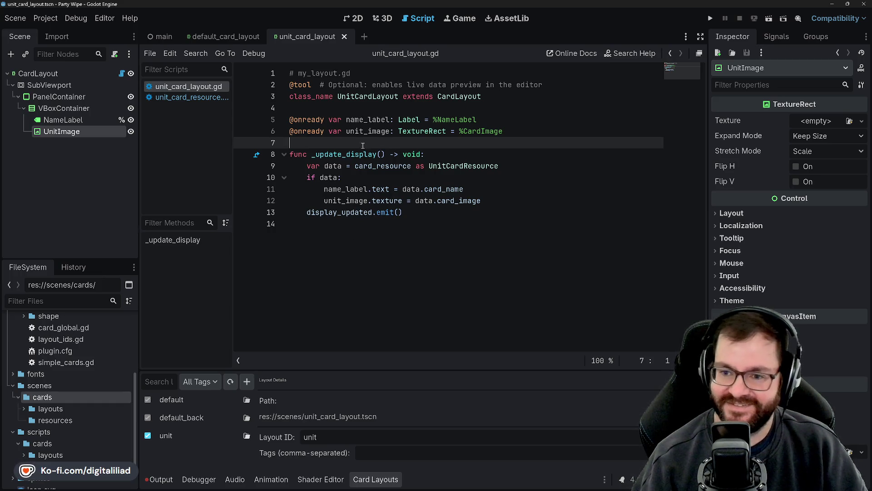
# Go to the display_updated emit line in unit_card_layout.gd.
pyautogui.click(351, 182)
pyautogui.press('Down')
pyautogui.press('Down')
pyautogui.click(452, 210)
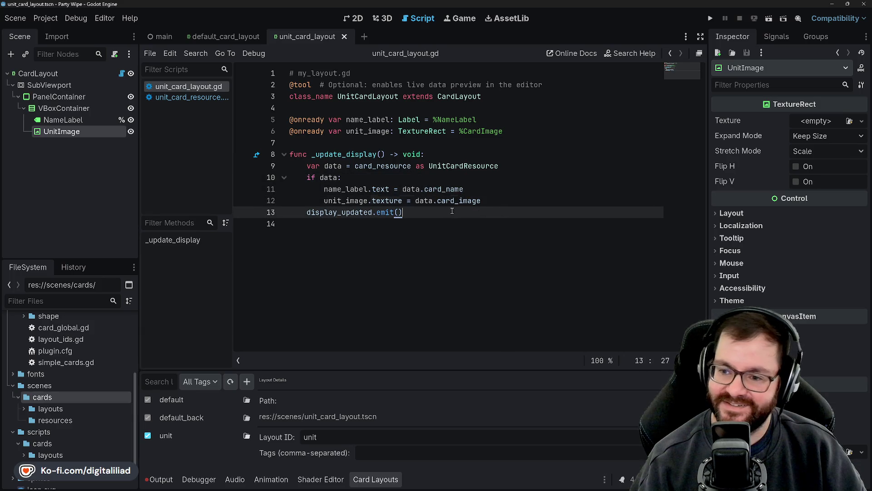
pyautogui.press('Up')
pyautogui.press('Up')
pyautogui.press('Up')
pyautogui.press('Down')
pyautogui.press('Down')
pyautogui.press('Down')
pyautogui.click(490, 204)
pyautogui.press('Up')
pyautogui.press('Up')
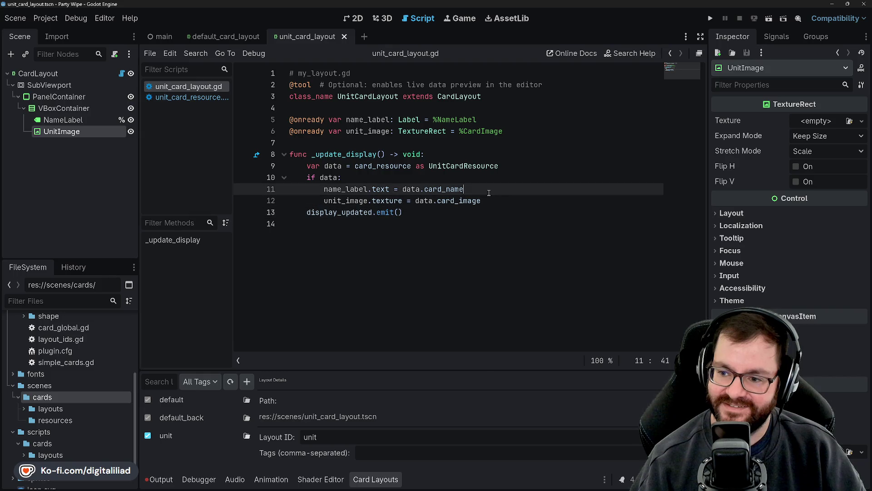
pyautogui.press('Down')
pyautogui.press('Down')
pyautogui.press('Down')
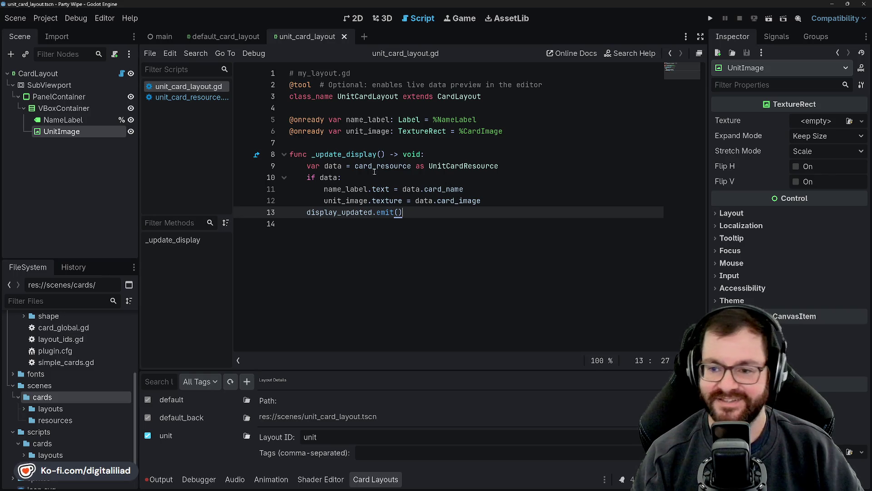
pyautogui.click(449, 181)
pyautogui.click(443, 155)
pyautogui.click(504, 164)
pyautogui.click(480, 180)
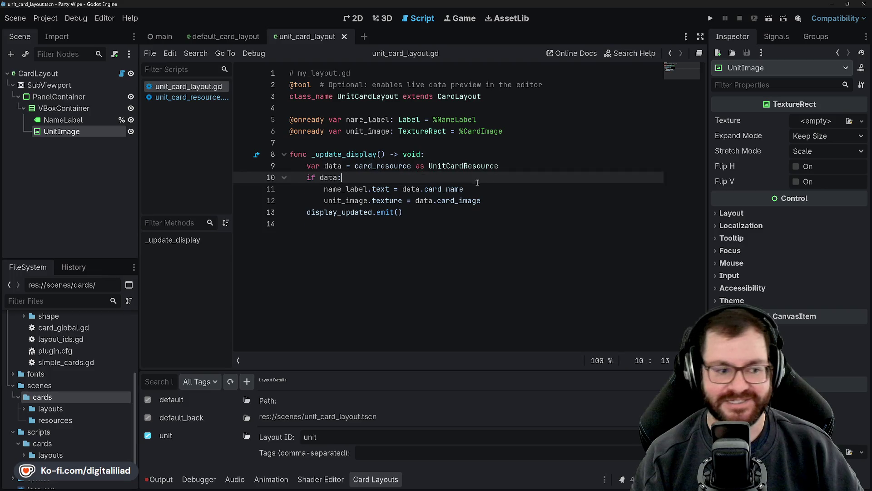
pyautogui.press('Down')
pyautogui.press('Down')
pyautogui.press('Down')
pyautogui.click(441, 214)
pyautogui.click(424, 188)
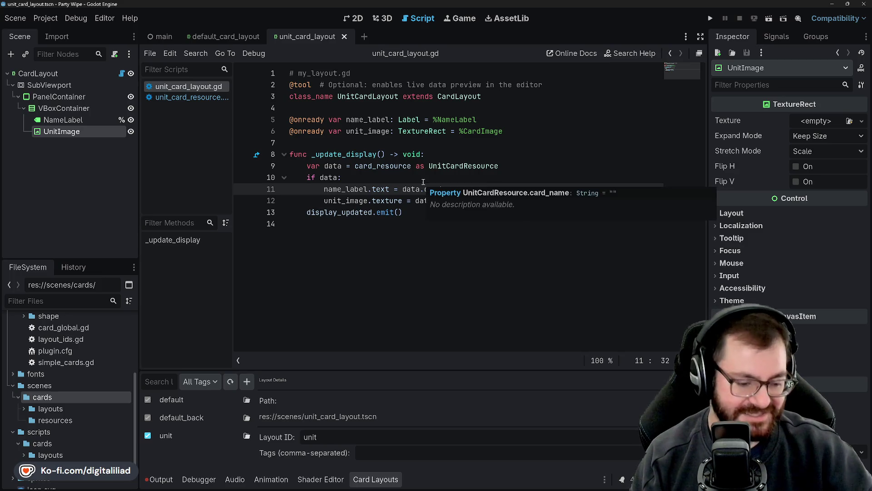
pyautogui.click(343, 145)
pyautogui.click(350, 165)
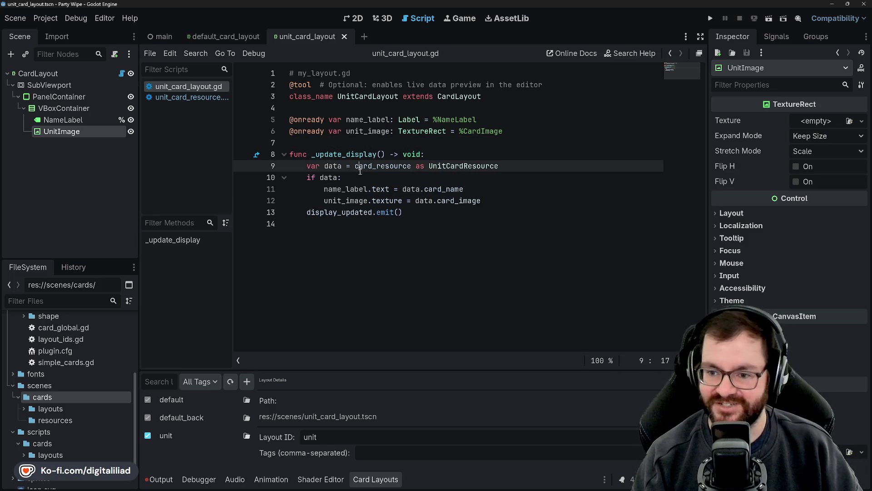
pyautogui.press('Down')
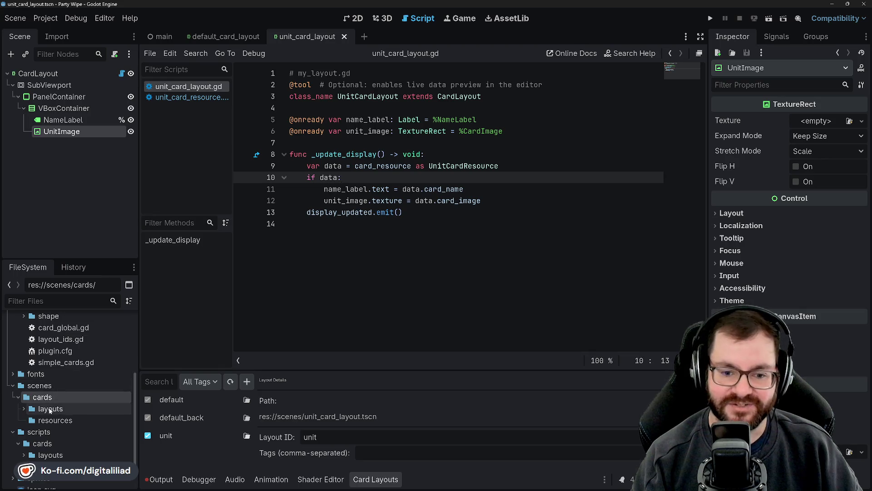
# Delete the resources folder from scenes/cards and confirm the removal.
pyautogui.click(48, 409)
pyautogui.click(53, 420)
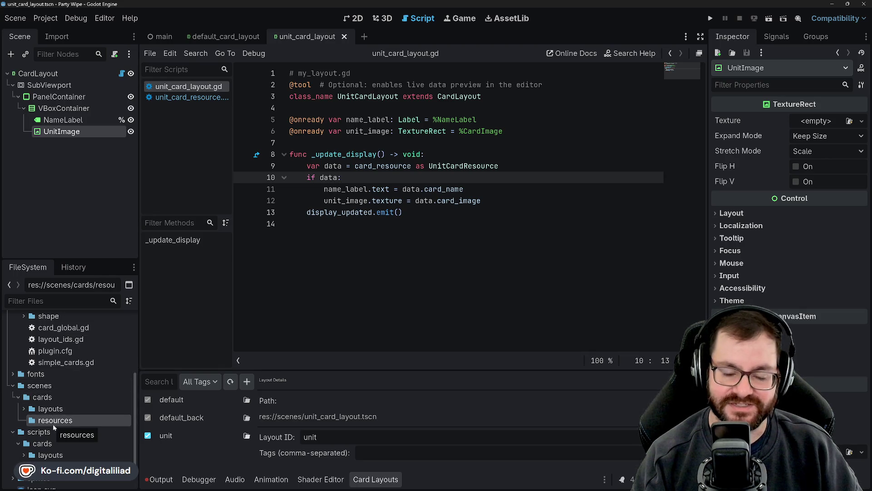
pyautogui.scroll(-1, 50, 400)
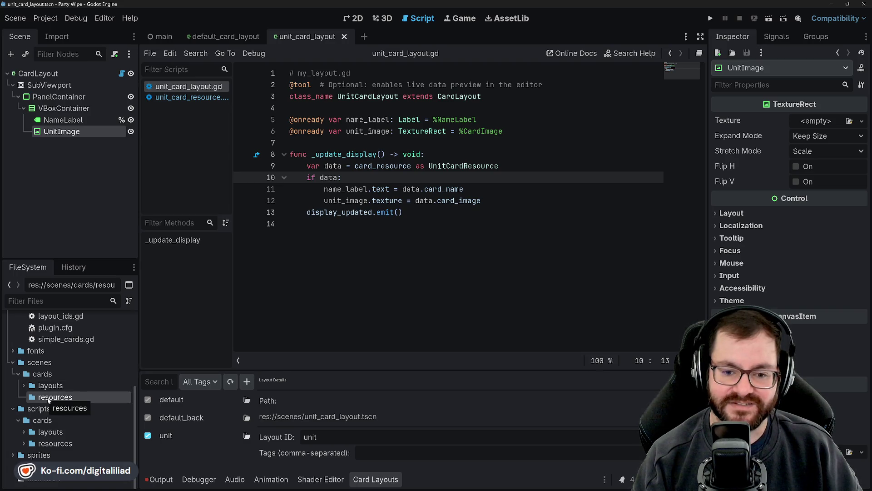
pyautogui.rightClick(63, 397)
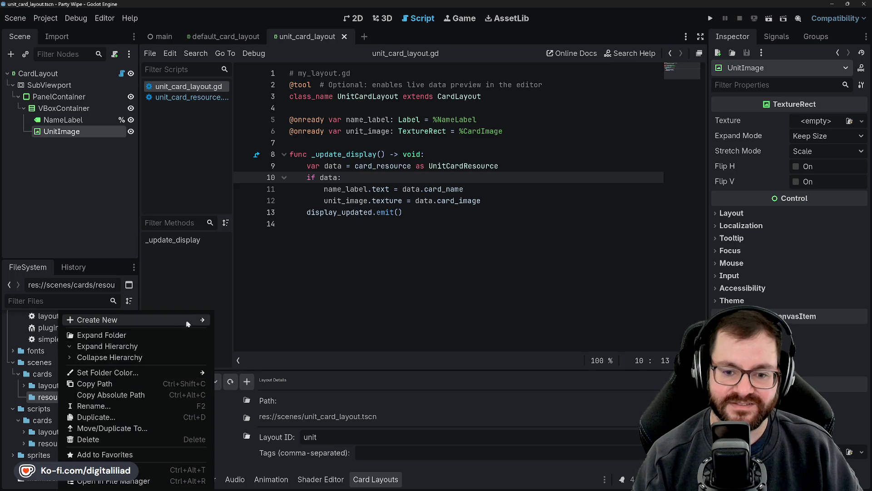
pyautogui.click(42, 391)
pyautogui.click(42, 392)
pyautogui.press('Delete')
pyautogui.click(374, 292)
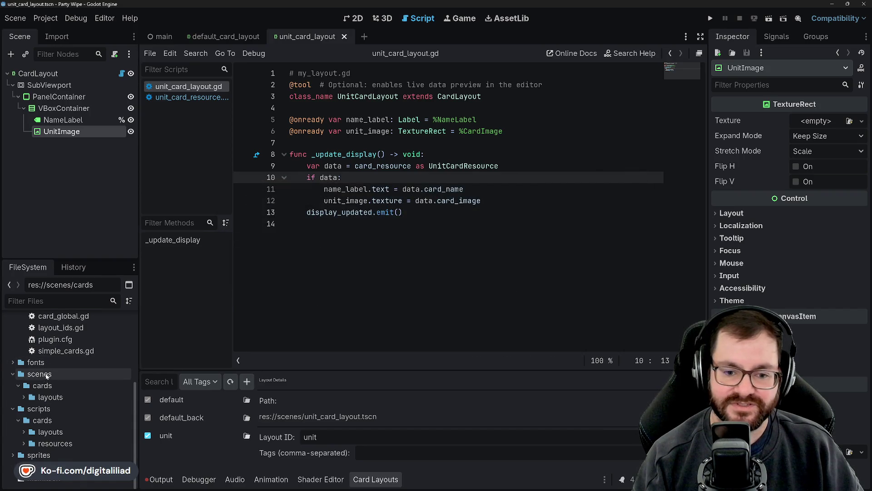
# Open and dismiss the context menus of the fonts folder and the project root.
pyautogui.rightClick(47, 362)
pyautogui.click(30, 375)
pyautogui.scroll(10, 30, 375)
pyautogui.click(52, 331)
pyautogui.rightClick(53, 332)
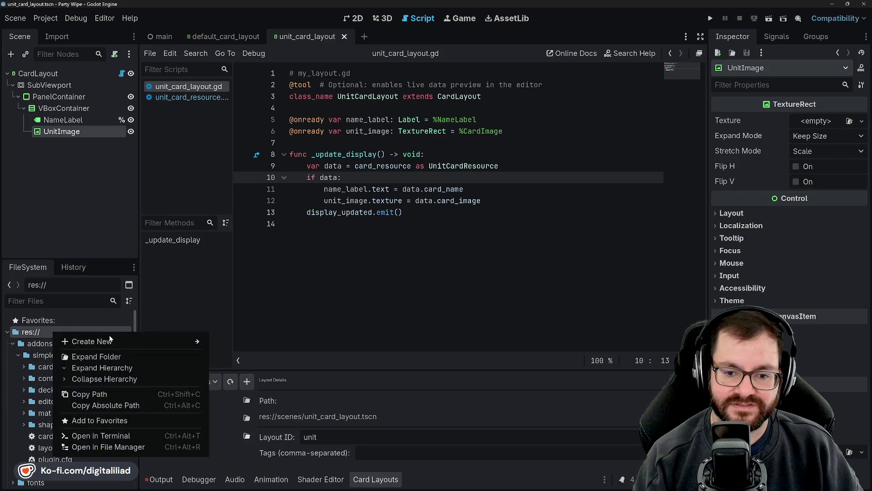
pyautogui.click(28, 334)
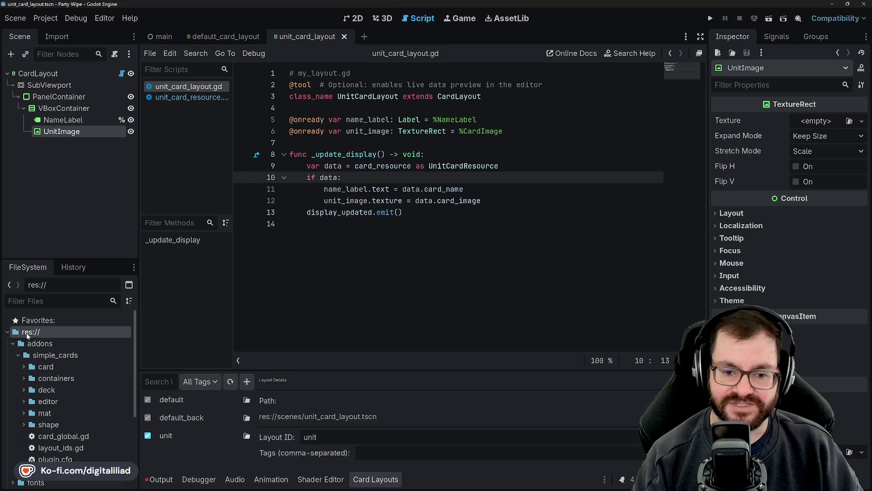
# Review the file tree, collapse the scenes folder, and bring up the res:// context menu.
pyautogui.scroll(-5, 30, 334)
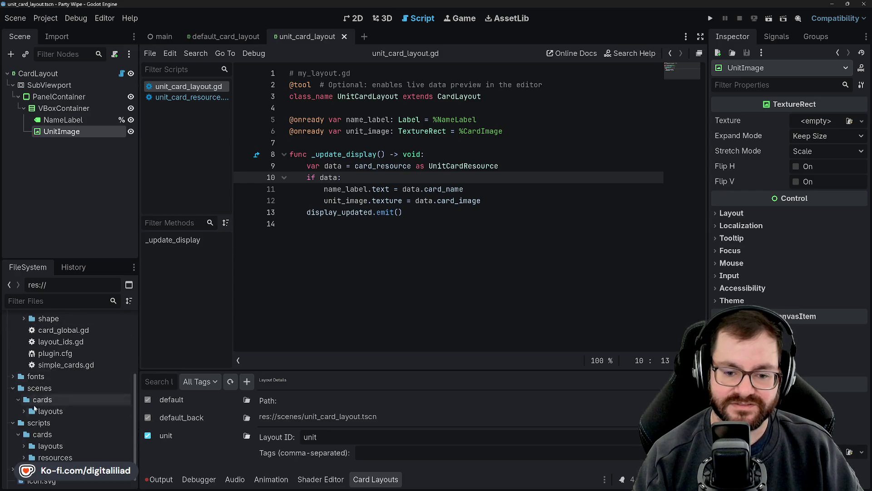
pyautogui.scroll(4, 39, 406)
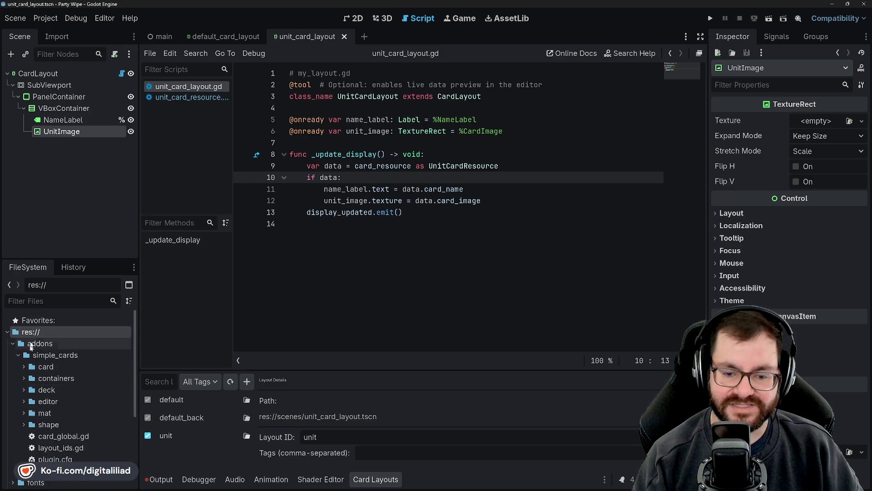
pyautogui.scroll(-5, 43, 409)
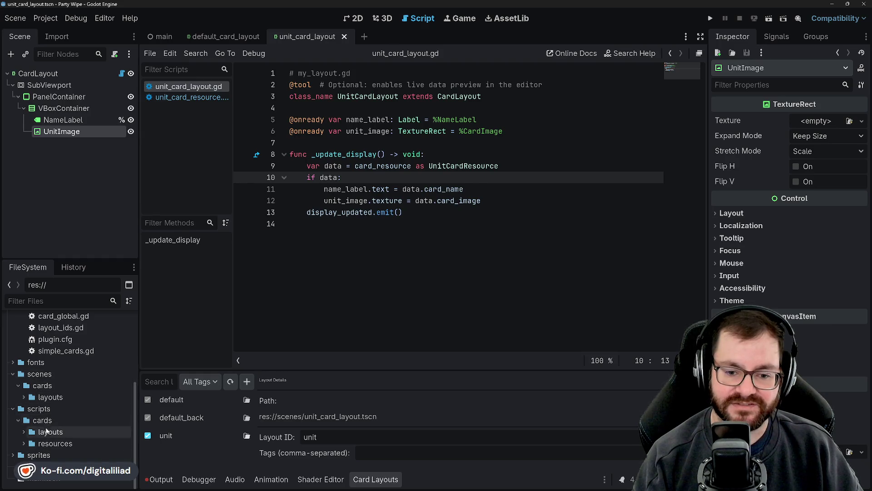
pyautogui.scroll(5, 42, 419)
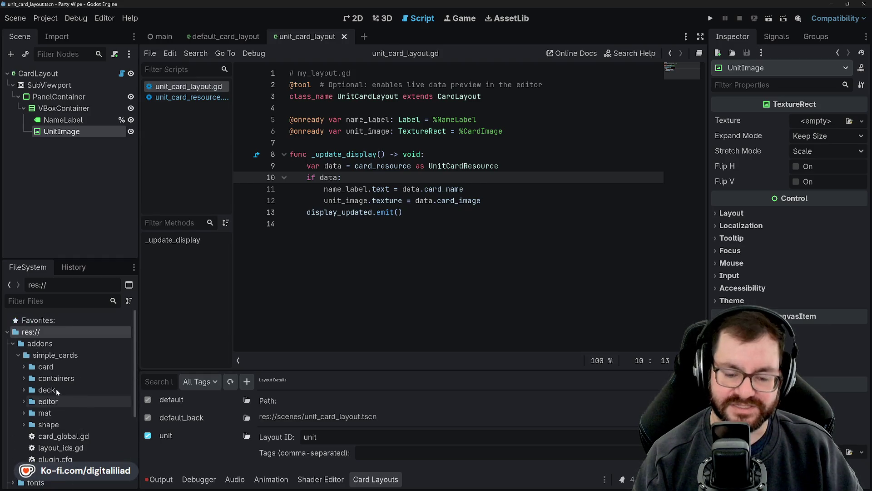
pyautogui.scroll(-5, 41, 381)
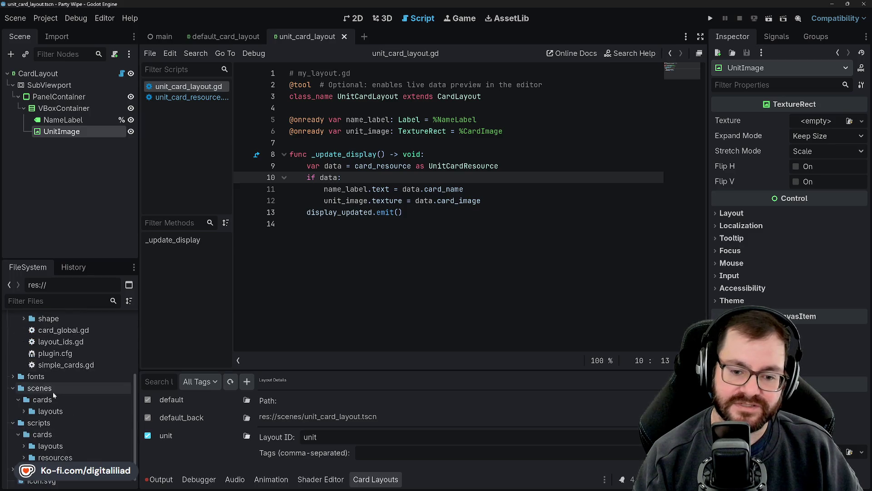
pyautogui.scroll(4, 46, 390)
pyautogui.scroll(2, 44, 389)
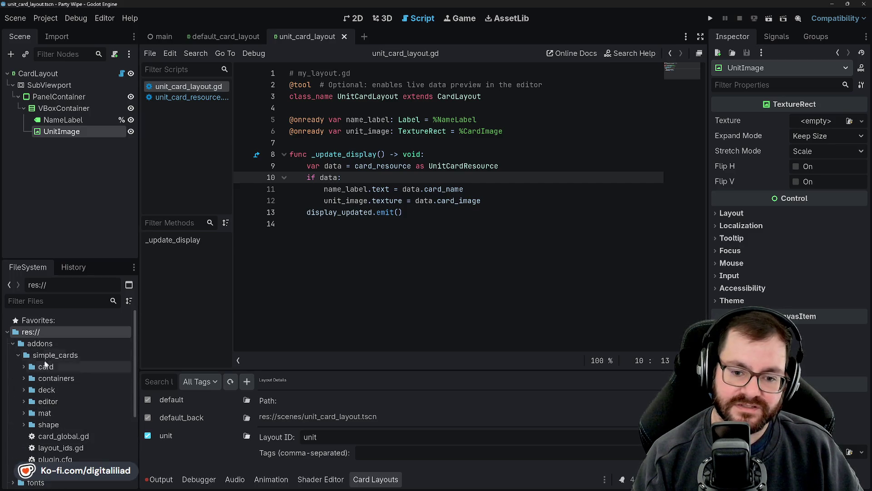
pyautogui.scroll(-5, 48, 435)
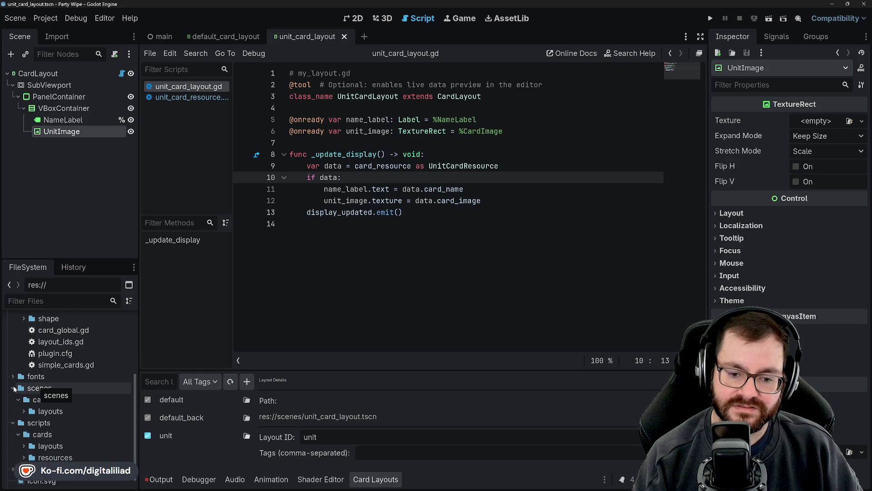
pyautogui.click(14, 388)
pyautogui.scroll(5, 69, 386)
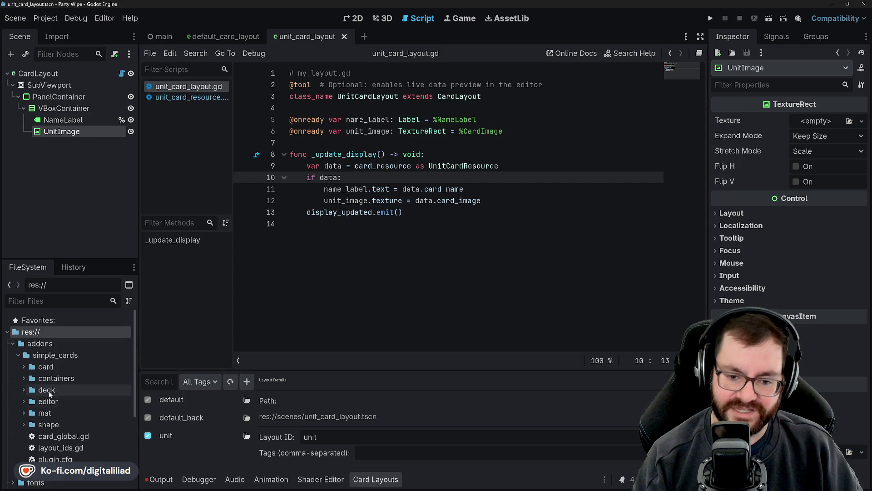
pyautogui.rightClick(72, 332)
# Create a new UnitCardResource in res:// and save it as knight_card.tres.
pyautogui.moveTo(154, 342)
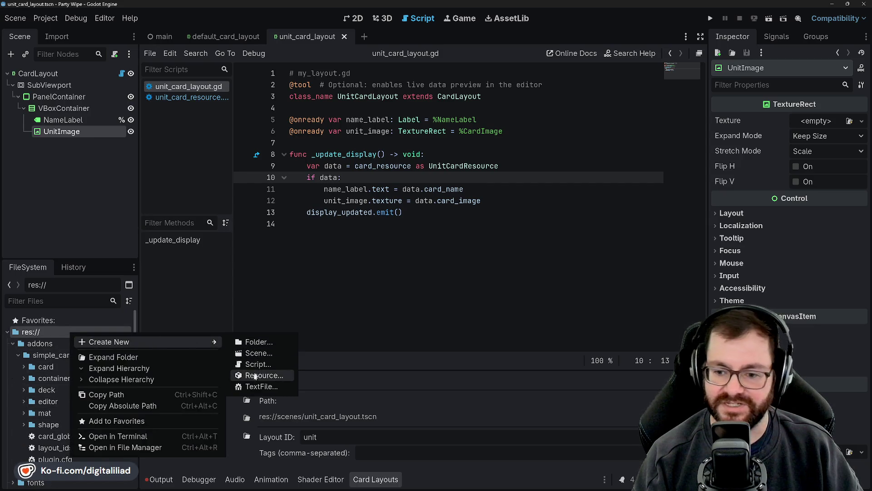
pyautogui.click(257, 375)
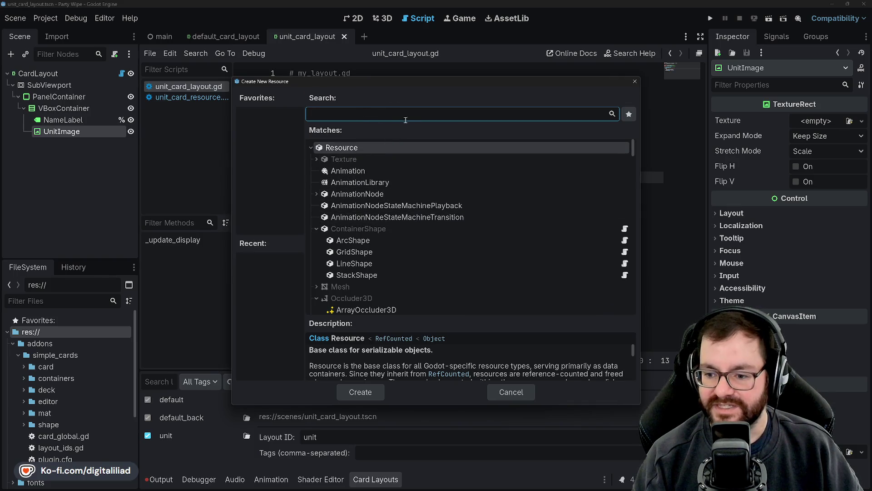
pyautogui.moveTo(413, 89)
pyautogui.mouseDown()
pyautogui.moveTo(427, 229)
pyautogui.moveTo(449, 100)
pyautogui.mouseUp()
pyautogui.write('unit')
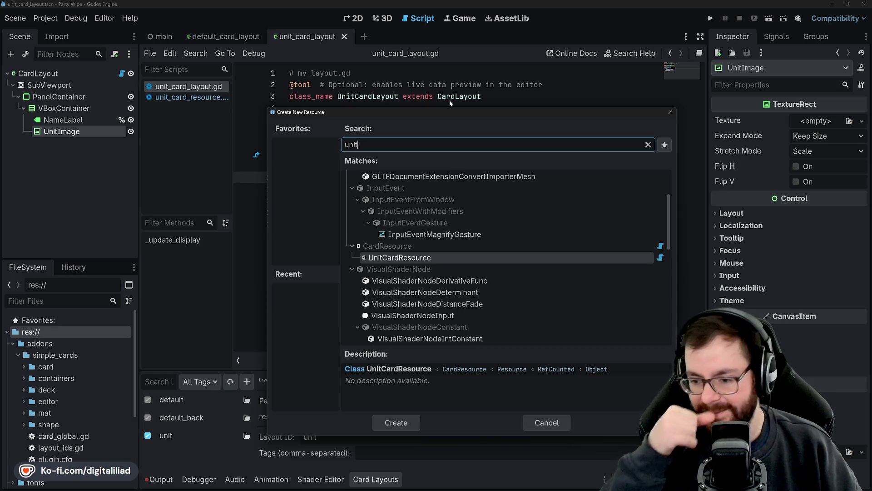
pyautogui.click(396, 422)
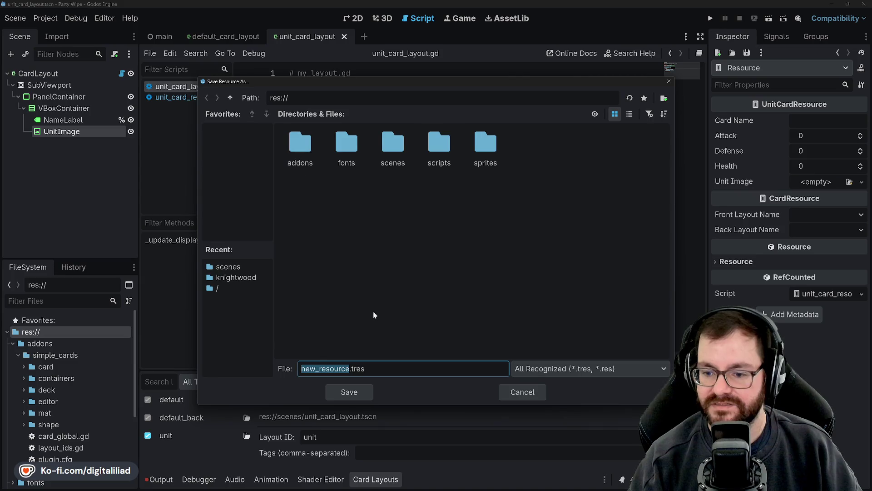
pyautogui.write('knig')
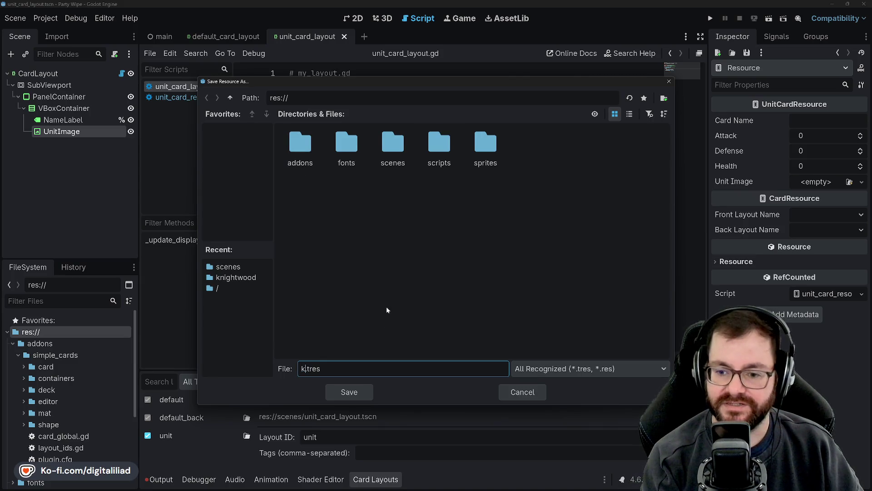
pyautogui.write('ht_card')
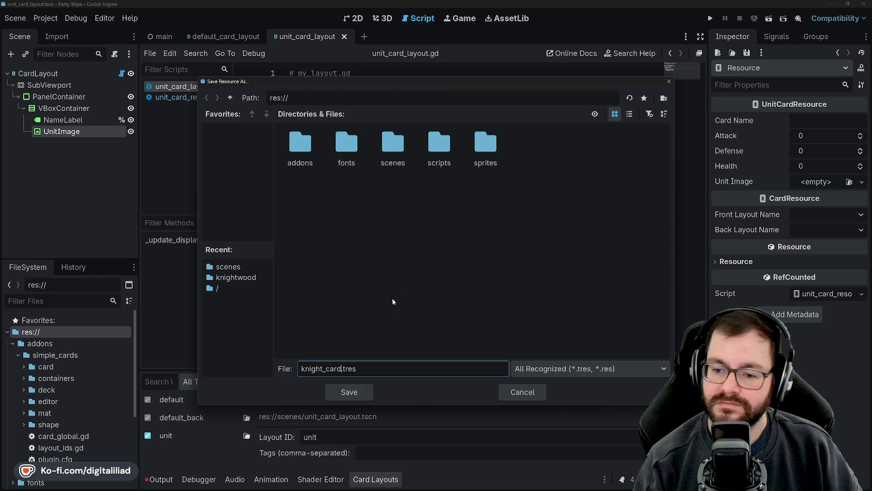
pyautogui.click(349, 392)
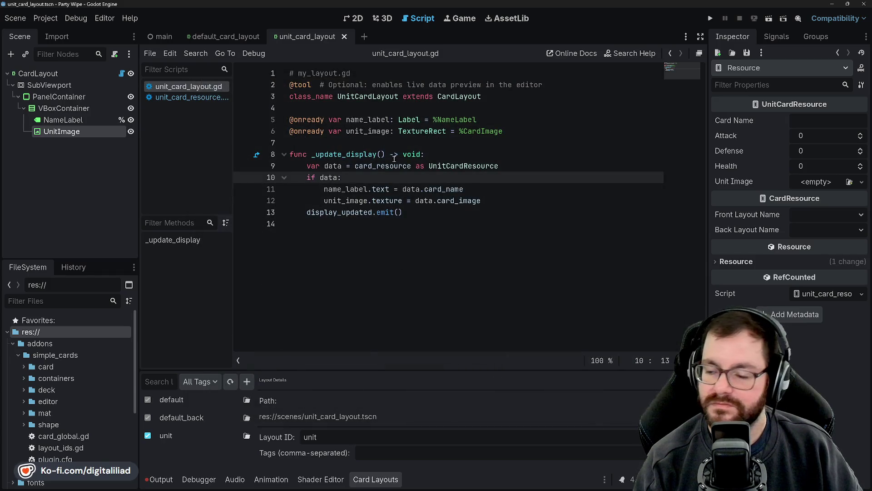
# Set Card Name to Knight and browse sprites/pixe_like_2/characters for the unit image.
pyautogui.click(808, 119)
pyautogui.write('Knight')
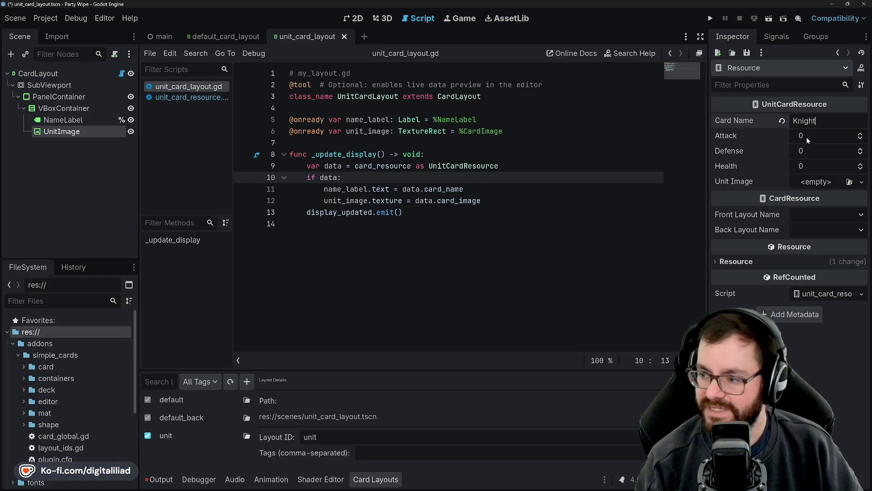
pyautogui.click(815, 181)
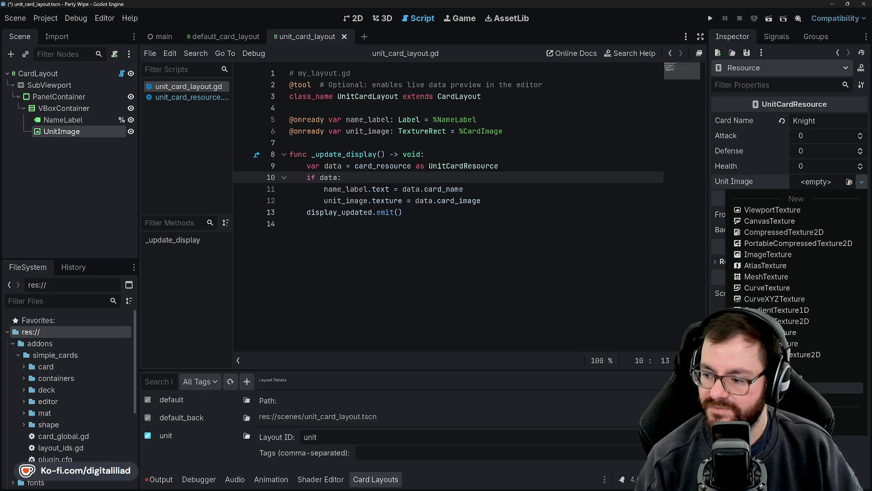
pyautogui.click(845, 413)
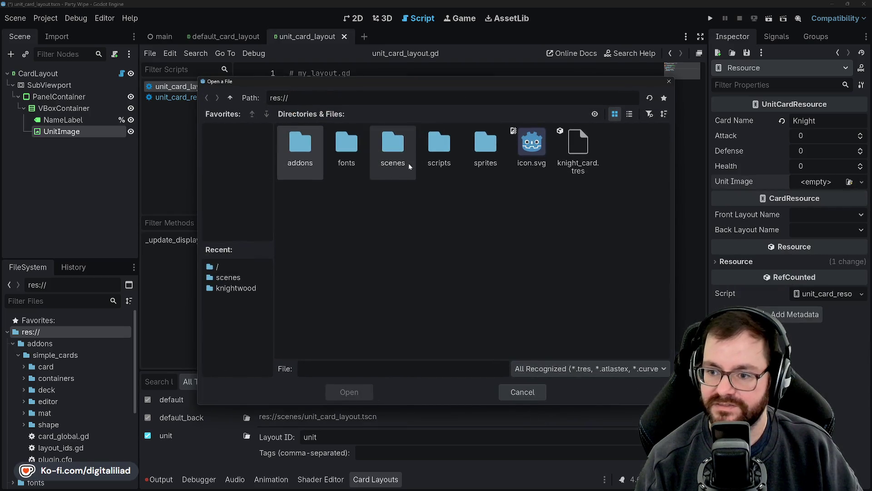
pyautogui.doubleClick(482, 152)
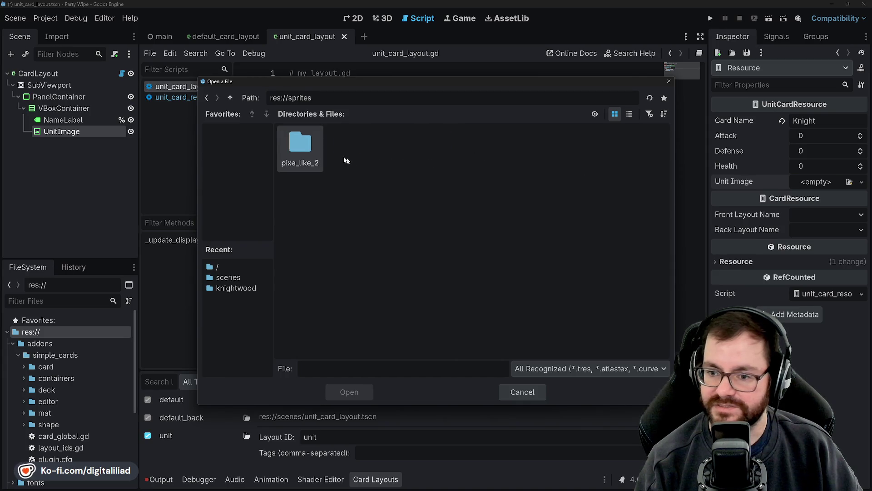
pyautogui.doubleClick(314, 144)
pyautogui.doubleClick(302, 150)
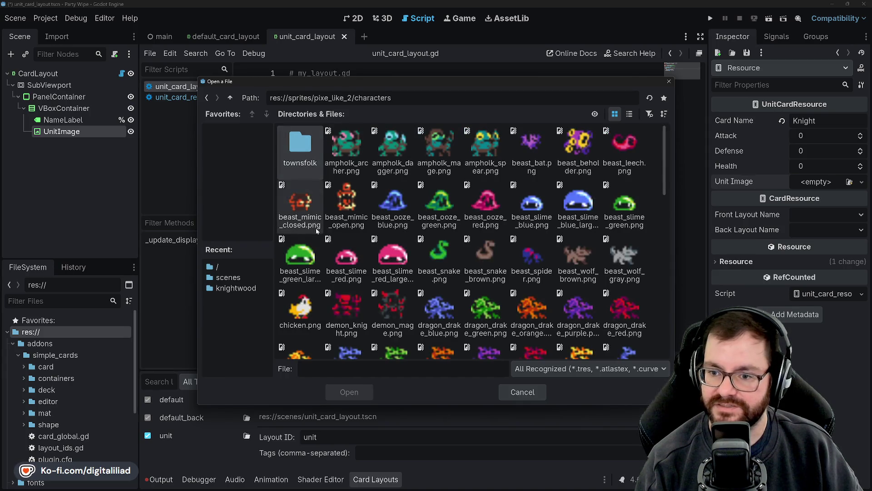
pyautogui.scroll(-5, 485, 226)
pyautogui.scroll(-10, 474, 242)
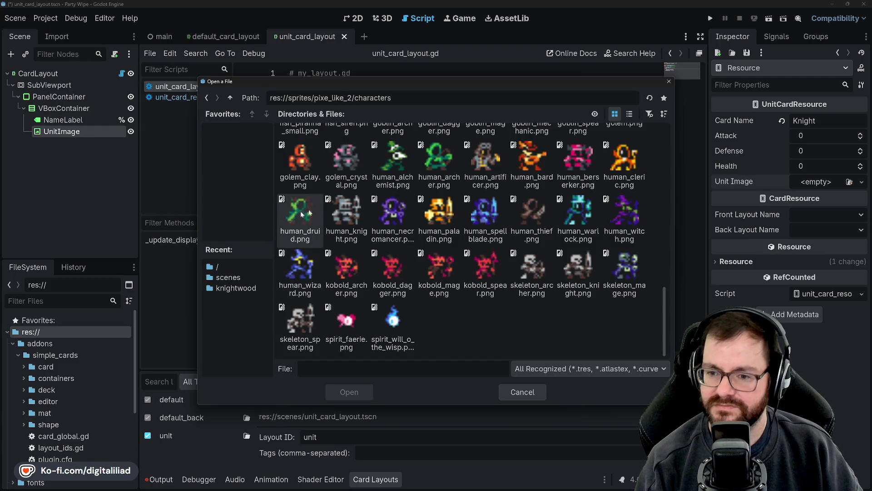
pyautogui.click(346, 222)
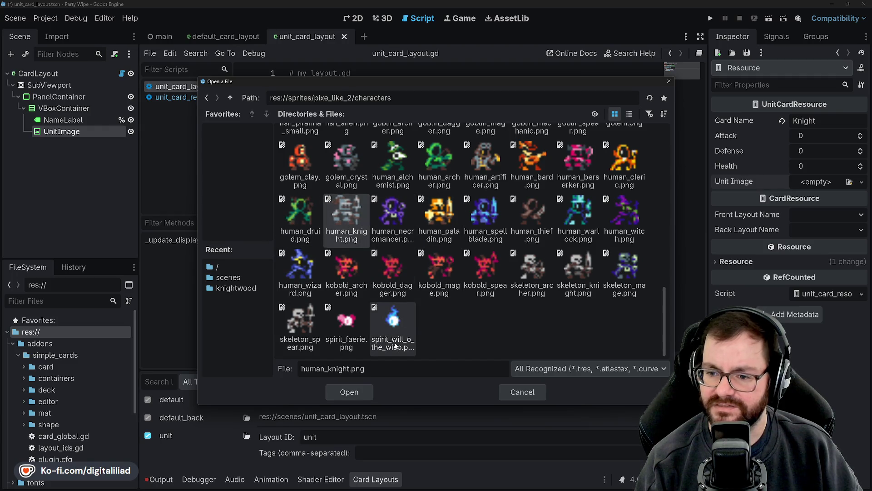
# Load human_knight.png from pixe_like_2/characters as the card's Unit Image.
pyautogui.scroll(10, 449, 325)
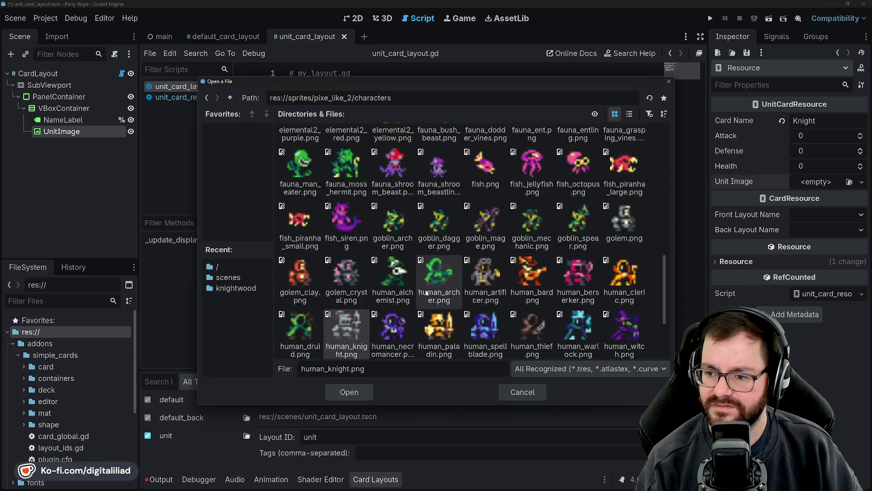
pyautogui.scroll(5, 411, 292)
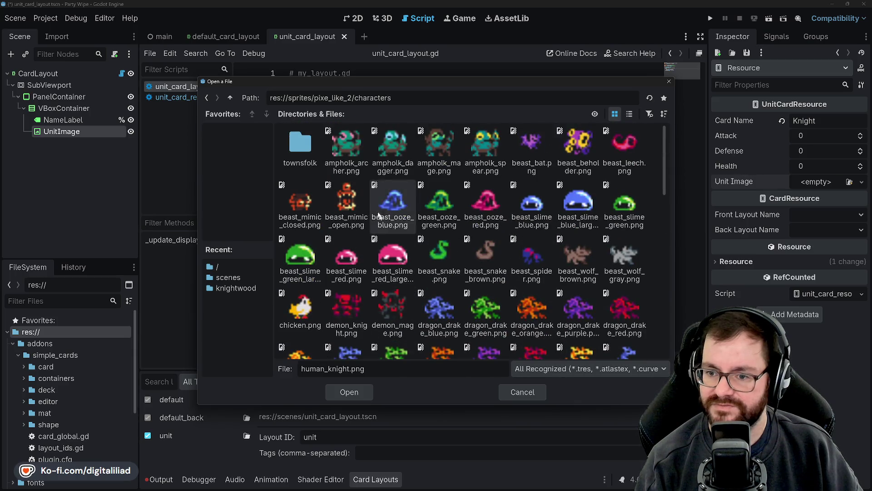
pyautogui.click(231, 98)
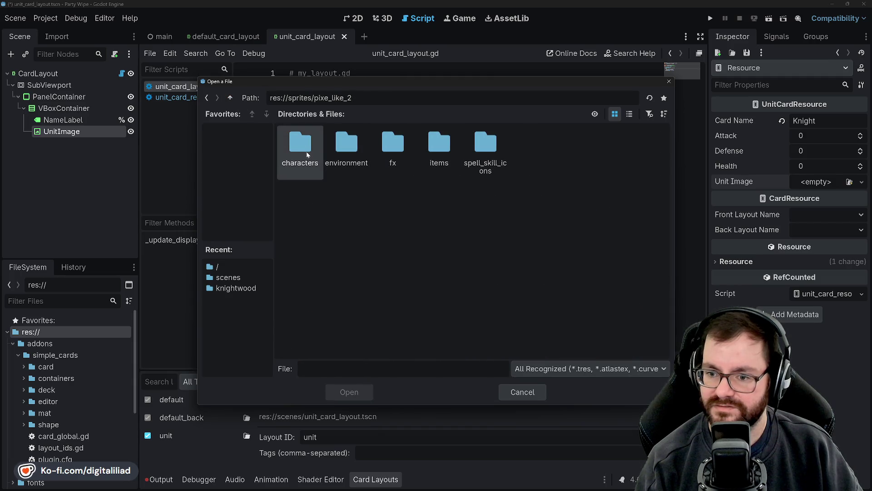
pyautogui.doubleClick(328, 152)
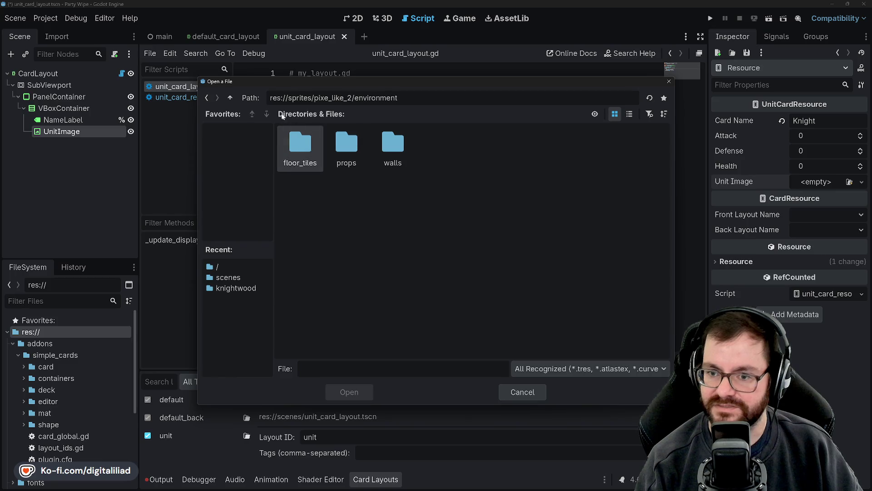
pyautogui.click(229, 98)
pyautogui.doubleClick(304, 146)
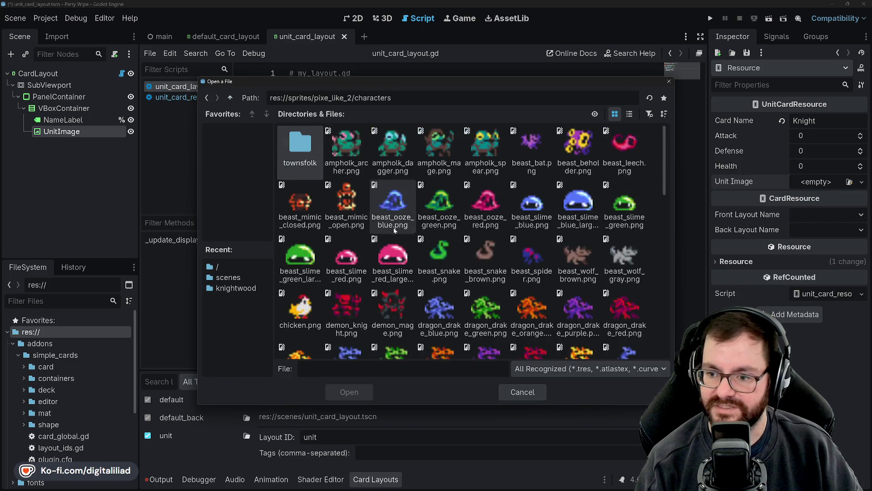
pyautogui.scroll(-10, 381, 244)
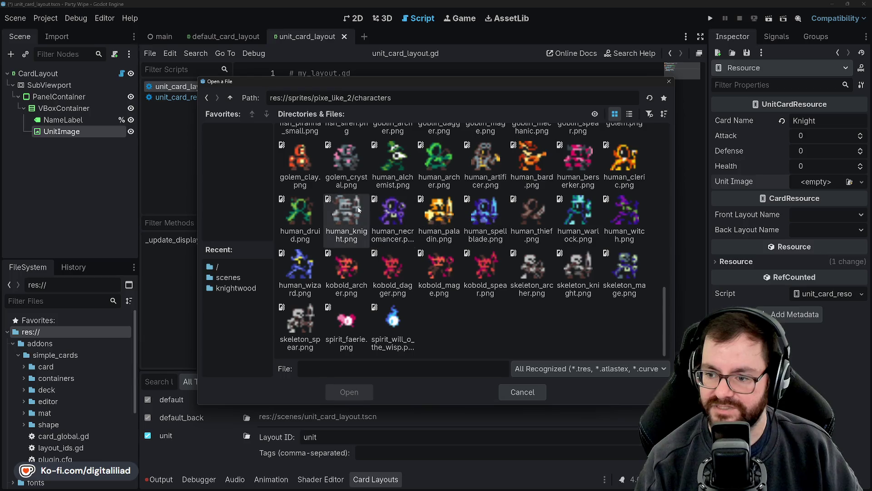
pyautogui.scroll(1, 449, 298)
pyautogui.scroll(6, 449, 298)
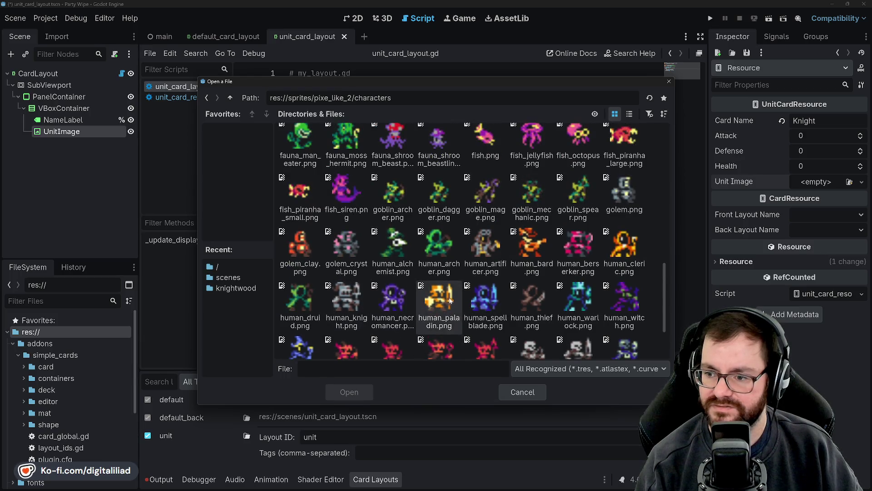
pyautogui.scroll(1, 467, 268)
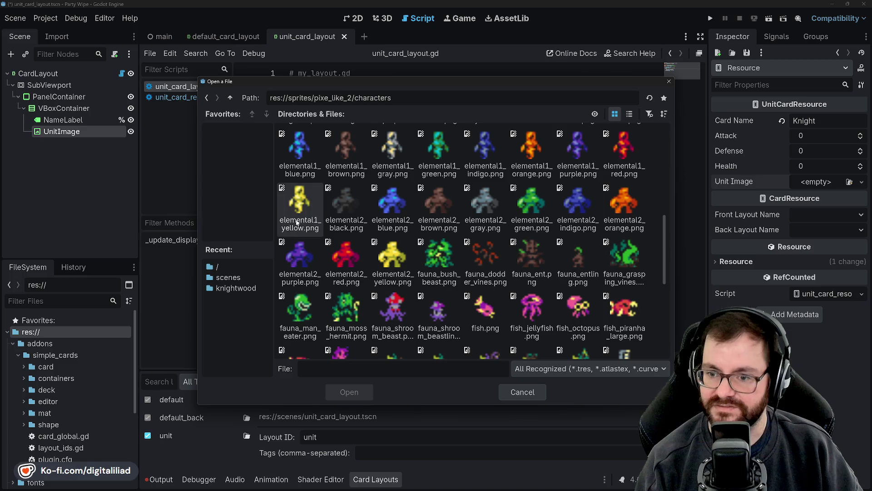
pyautogui.scroll(2, 382, 226)
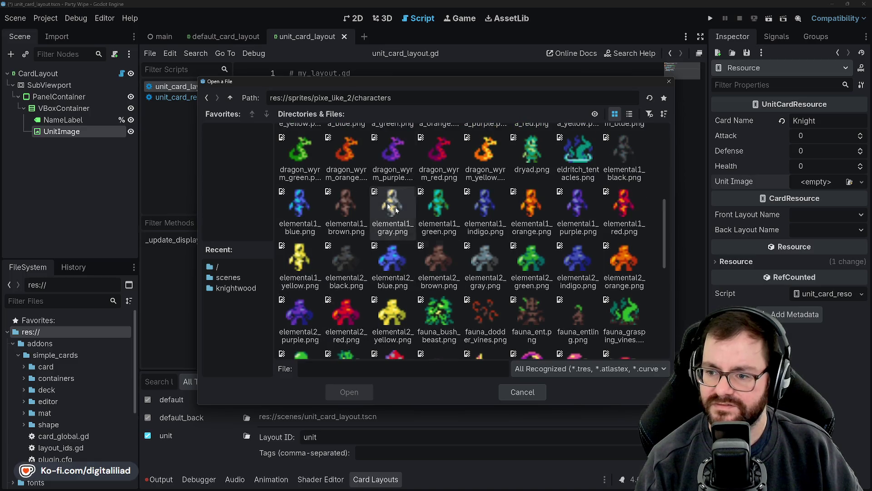
pyautogui.scroll(4, 381, 225)
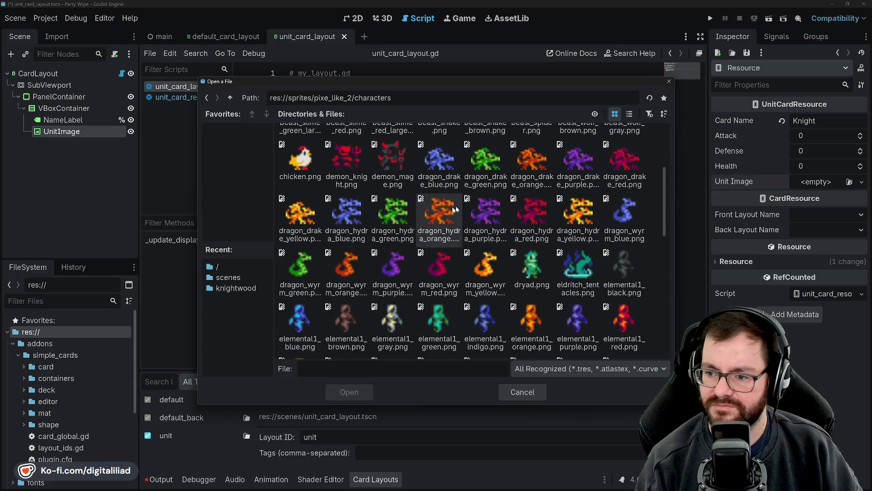
pyautogui.scroll(3, 382, 217)
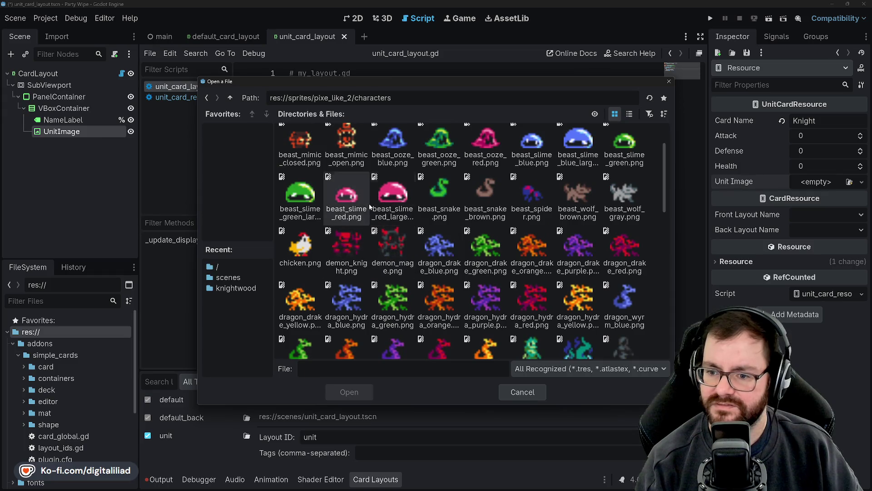
pyautogui.scroll(-10, 449, 256)
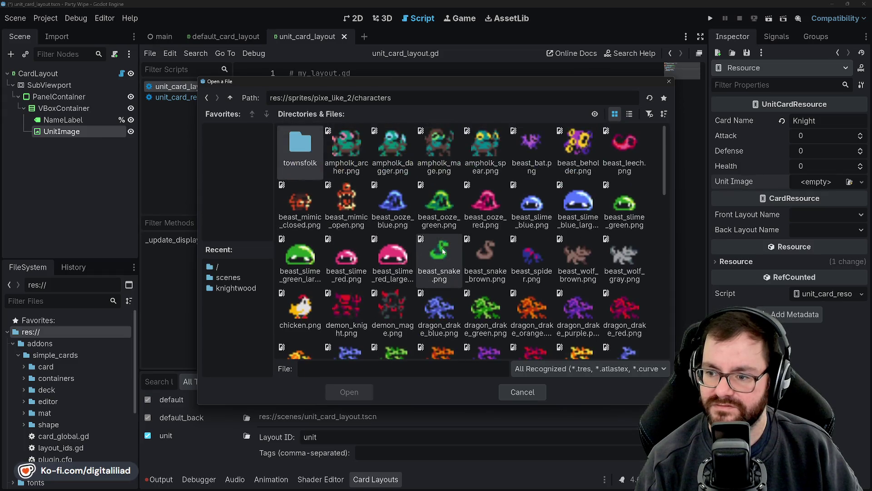
pyautogui.click(346, 212)
pyautogui.click(344, 394)
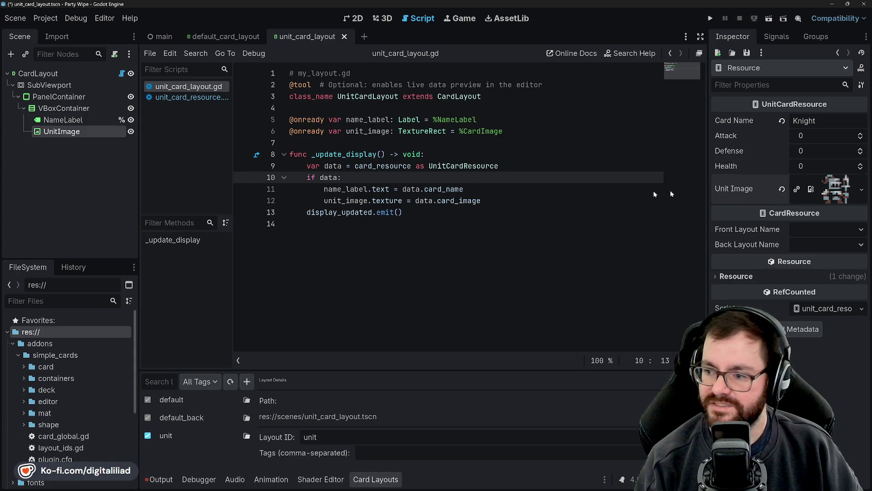
# Tidy the FileSystem panel by collapsing the scripts, scenes and simple_cards folders.
pyautogui.click(419, 213)
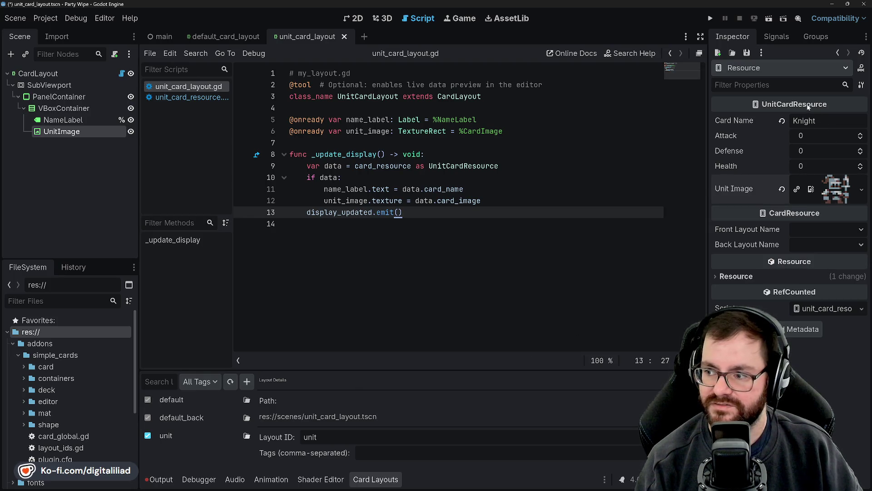
pyautogui.scroll(-5, 68, 386)
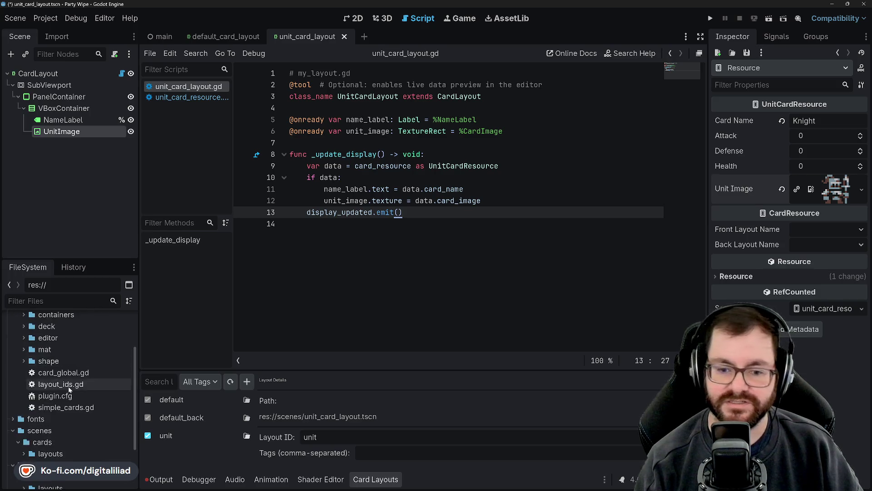
pyautogui.rightClick(57, 466)
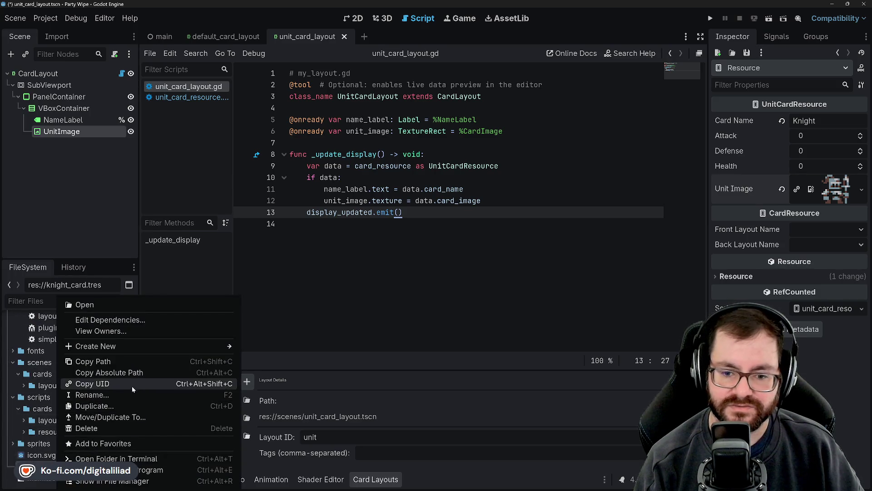
pyautogui.click(122, 395)
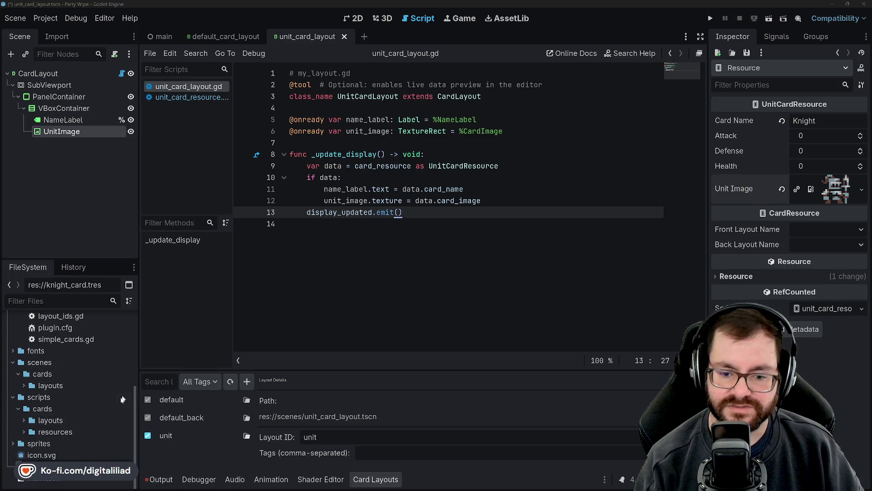
pyautogui.click(109, 442)
pyautogui.click(42, 455)
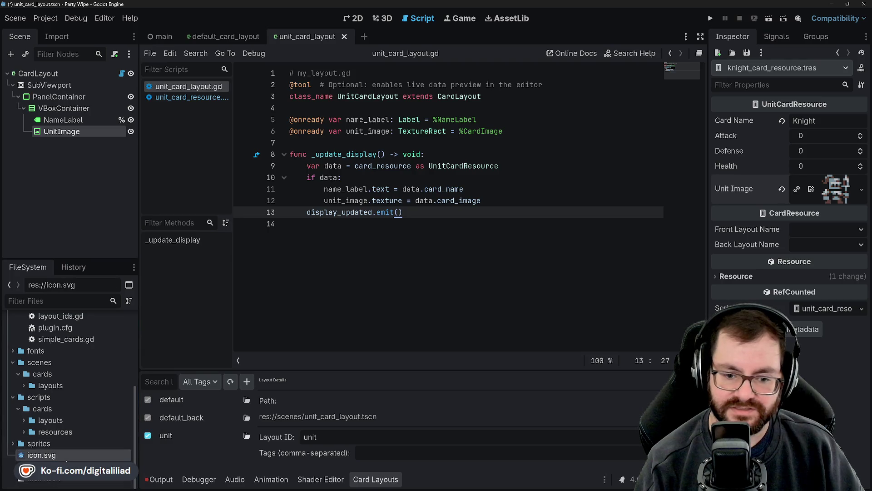
pyautogui.click(42, 466)
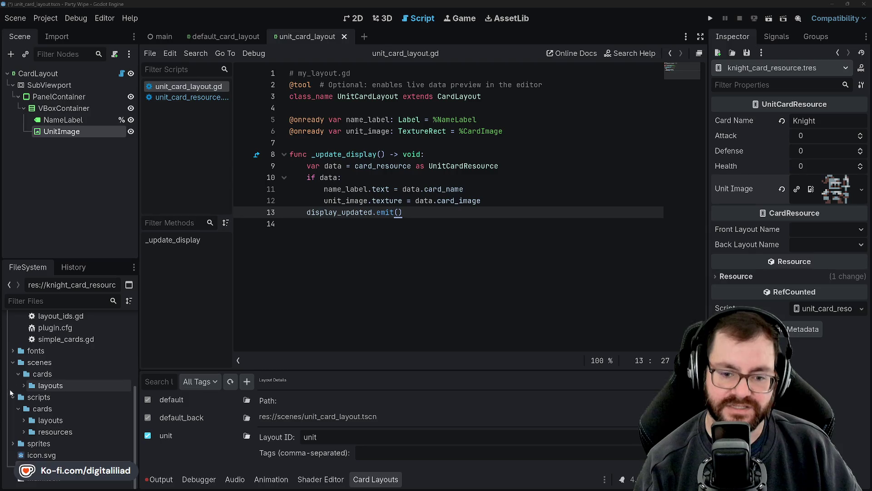
pyautogui.click(14, 397)
pyautogui.click(14, 396)
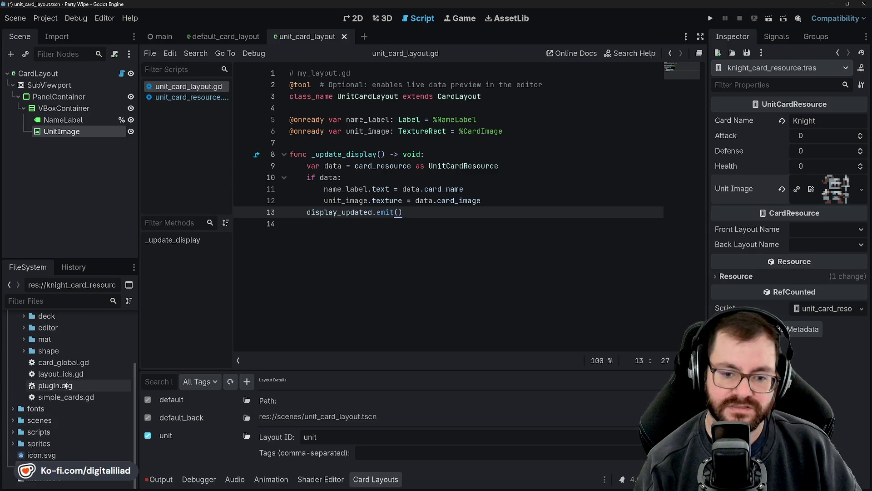
pyautogui.scroll(3, 40, 404)
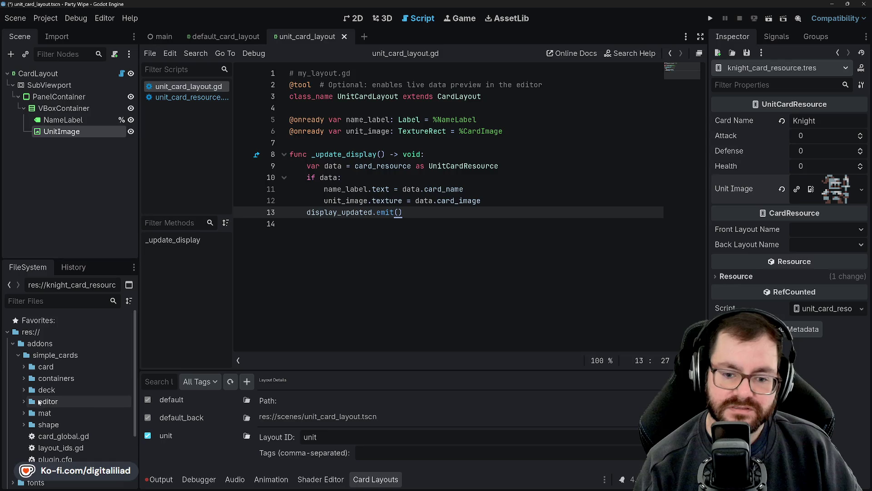
pyautogui.click(17, 355)
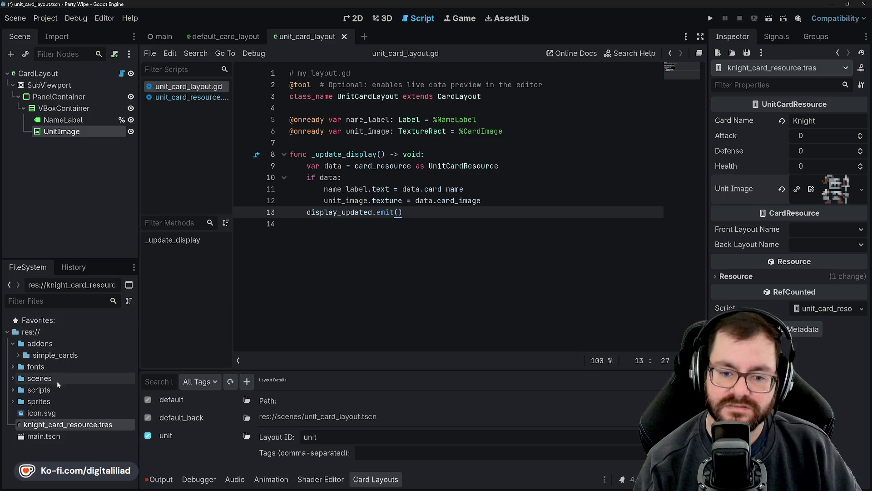
pyautogui.click(81, 331)
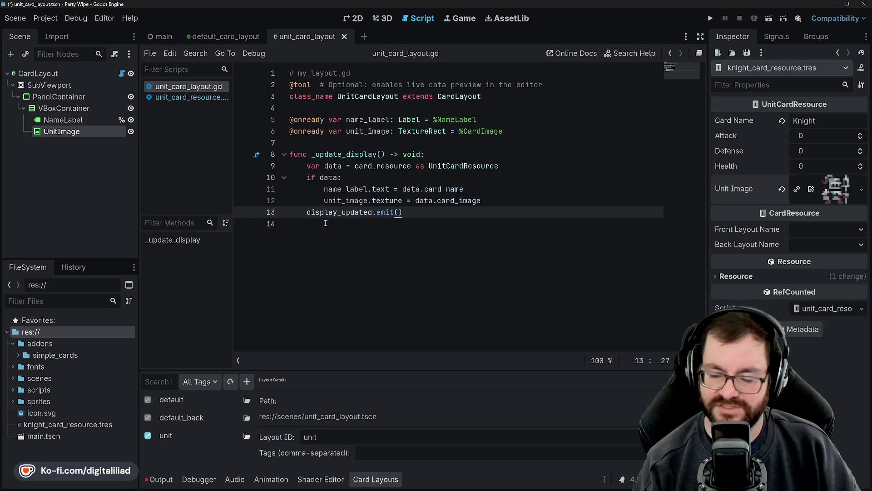
# Expand scenes in FileSystem to reveal the cards folder and its layouts subfolder.
pyautogui.click(405, 222)
pyautogui.click(412, 212)
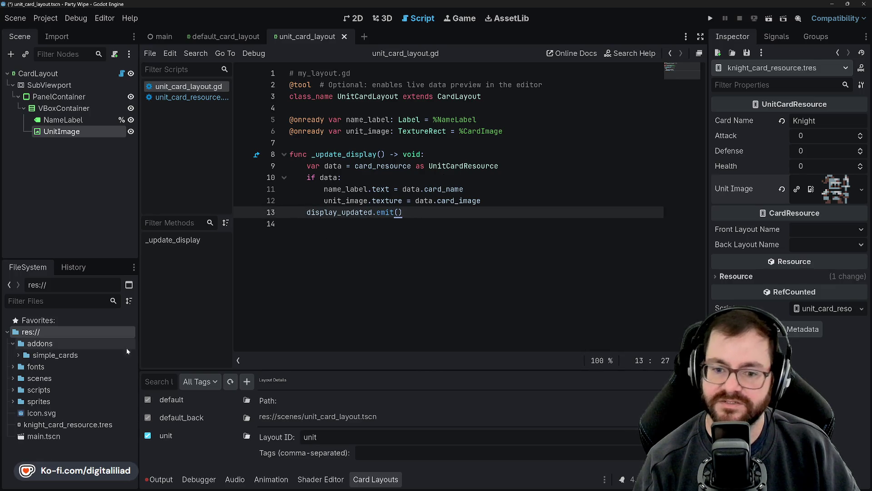
pyautogui.click(40, 378)
pyautogui.click(13, 378)
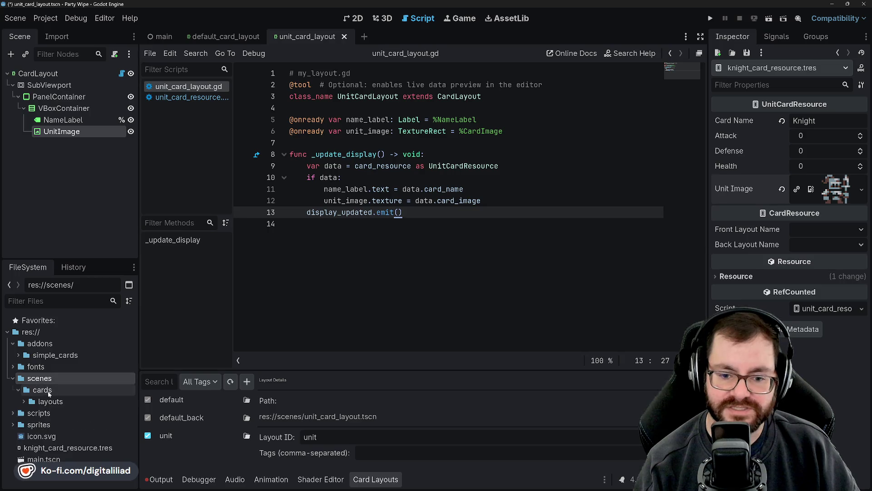
pyautogui.click(43, 390)
pyautogui.click(21, 378)
pyautogui.click(22, 389)
pyautogui.click(21, 402)
pyautogui.click(21, 401)
pyautogui.rightClick(58, 393)
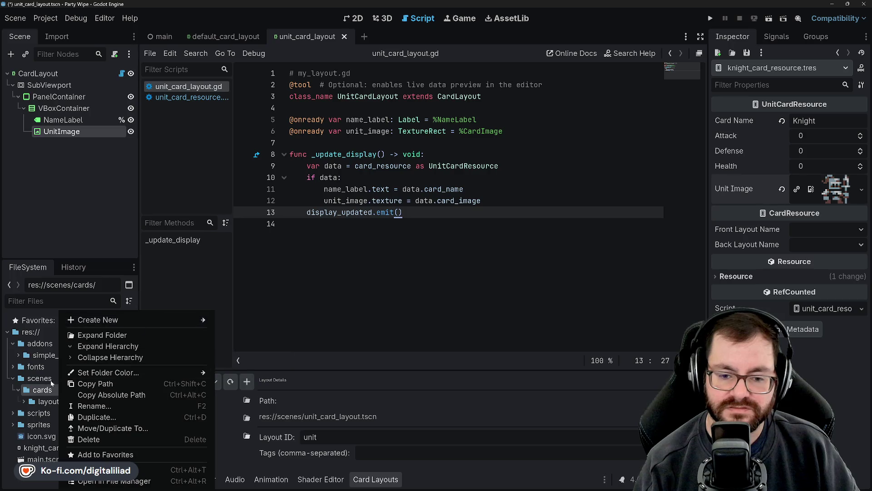
pyautogui.click(51, 378)
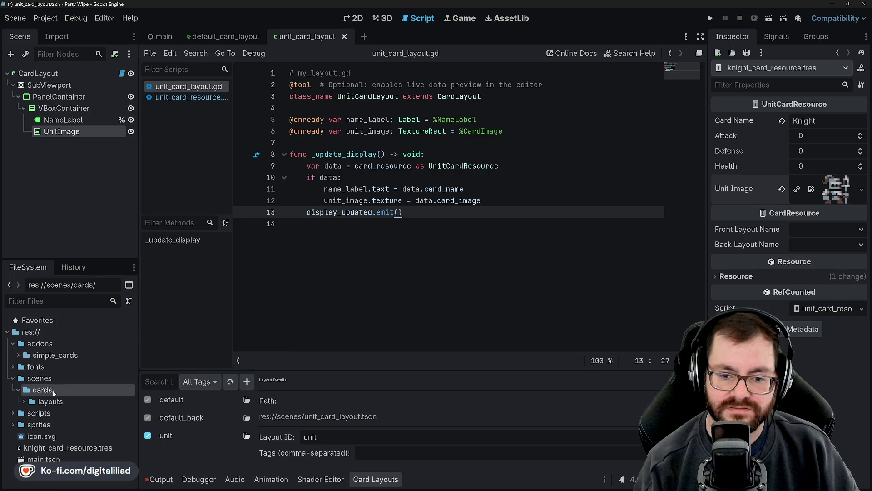
pyautogui.rightClick(55, 389)
pyautogui.moveTo(202, 320)
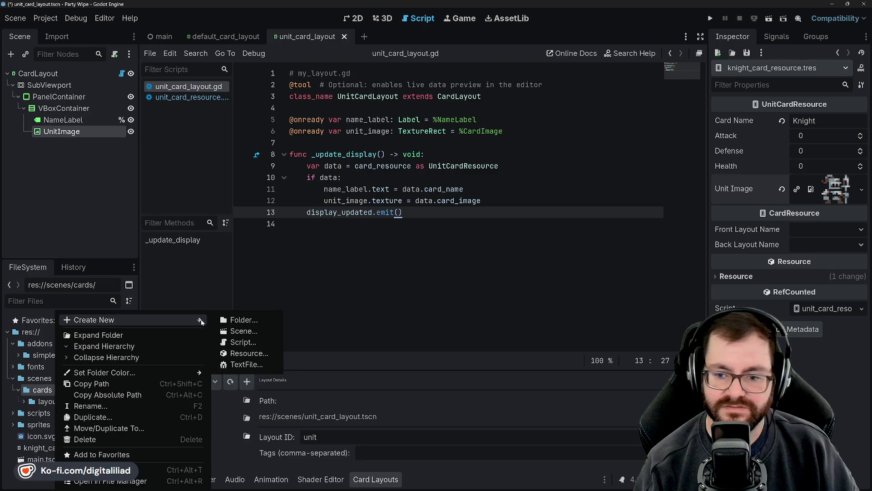
pyautogui.click(245, 331)
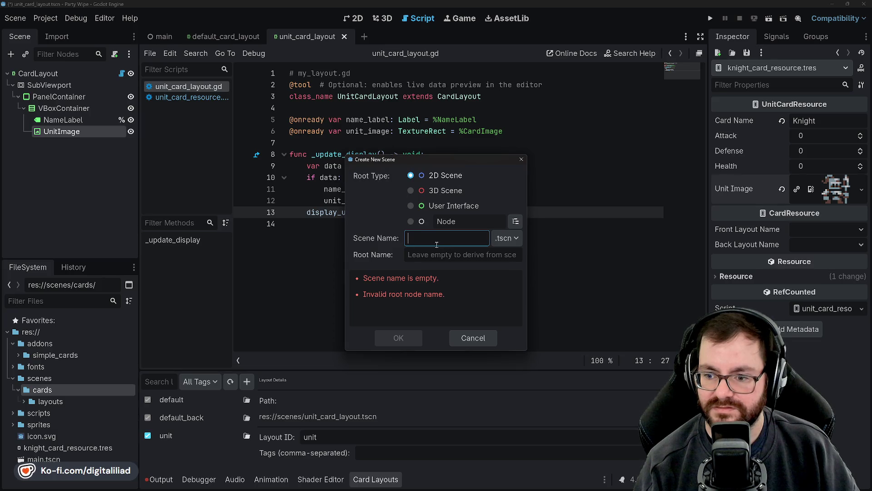
pyautogui.write('knight_card')
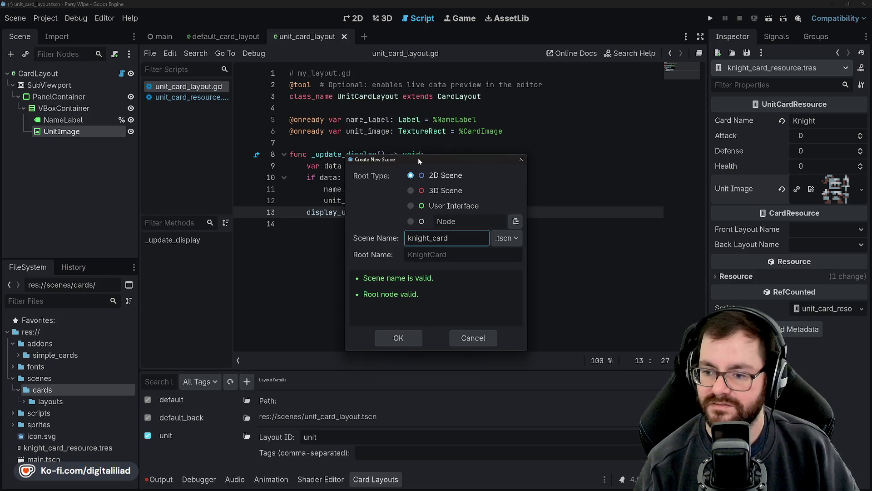
pyautogui.click(411, 222)
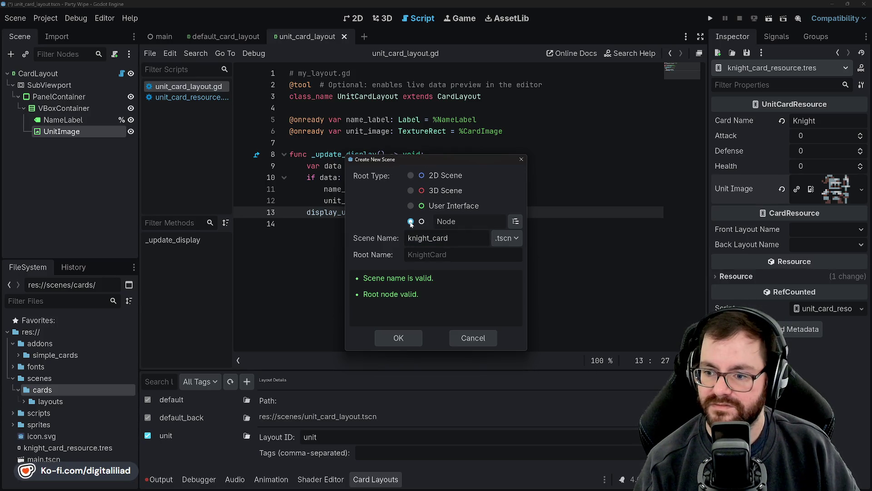
pyautogui.click(410, 176)
pyautogui.click(410, 222)
pyautogui.click(516, 222)
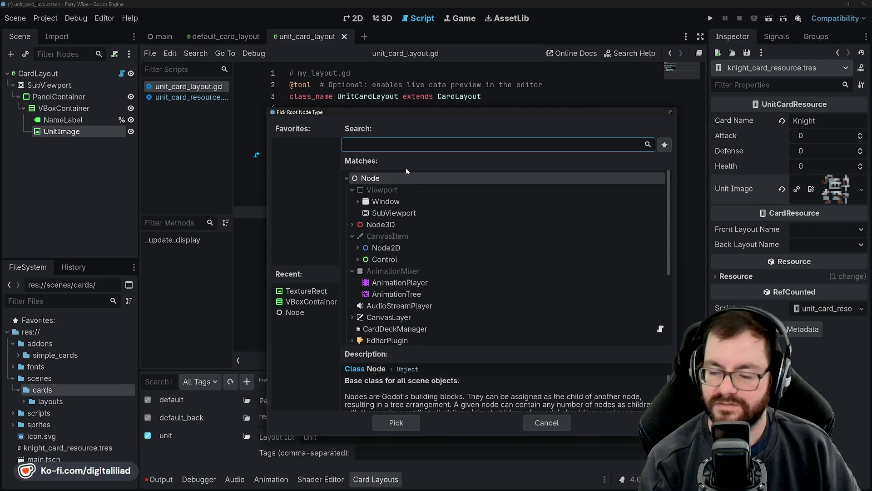
pyautogui.write('knight')
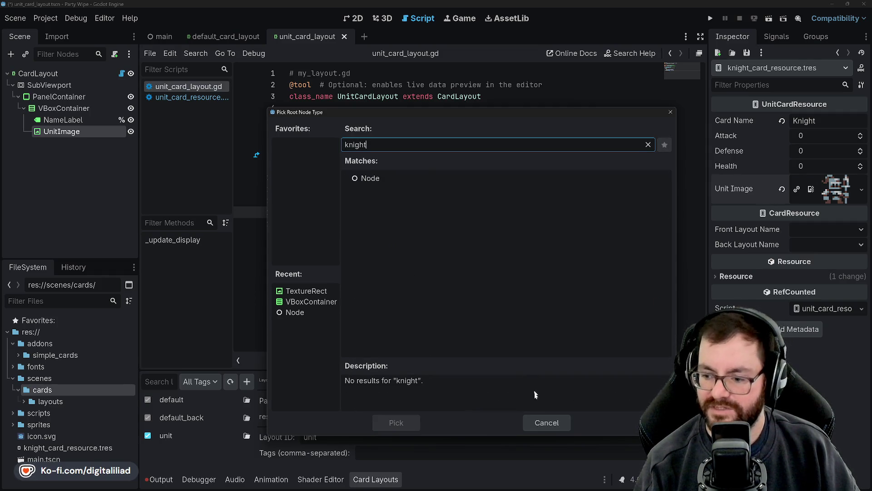
pyautogui.click(539, 418)
pyautogui.click(474, 337)
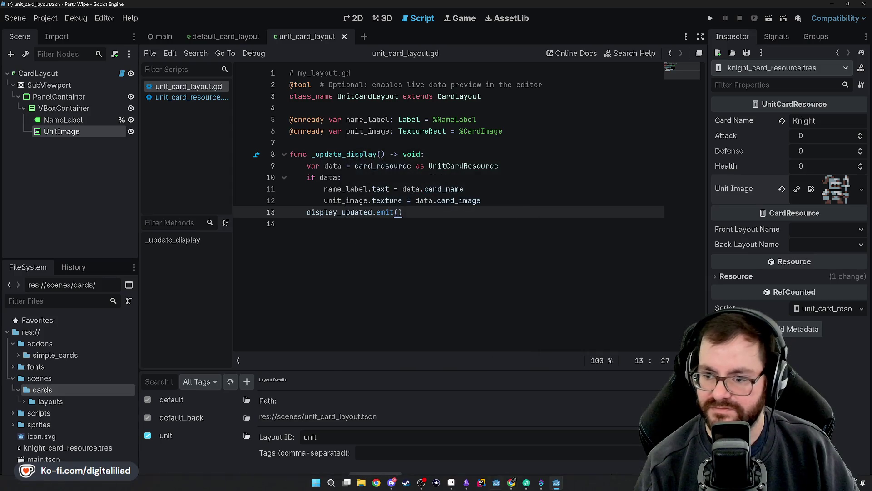
# Scroll the Simple Cards README to the '3. Spawn Cards' snippet, then return to Godot.
pyautogui.click(511, 482)
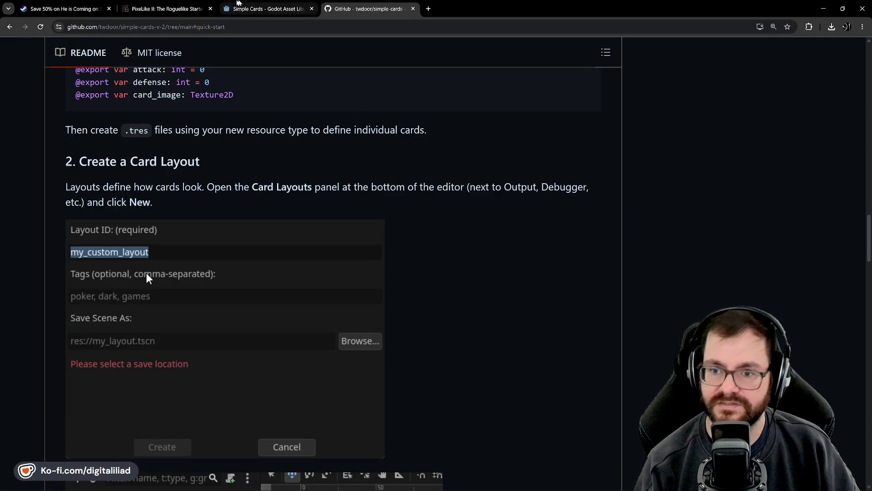
pyautogui.scroll(5, 126, 346)
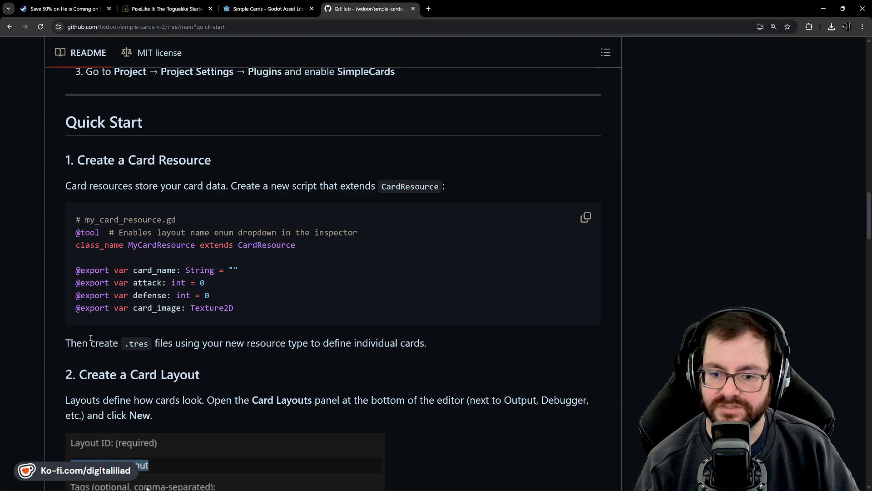
pyautogui.scroll(-15, 189, 337)
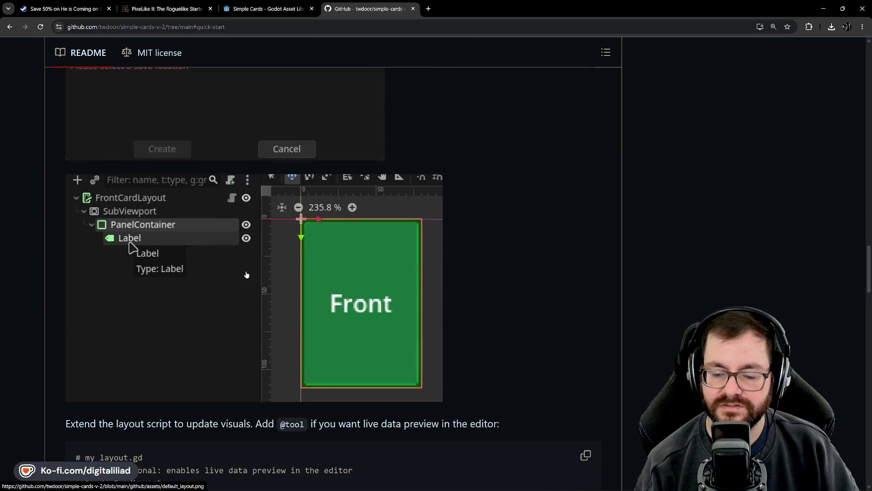
pyautogui.scroll(-3, 227, 265)
pyautogui.scroll(-2, 80, 279)
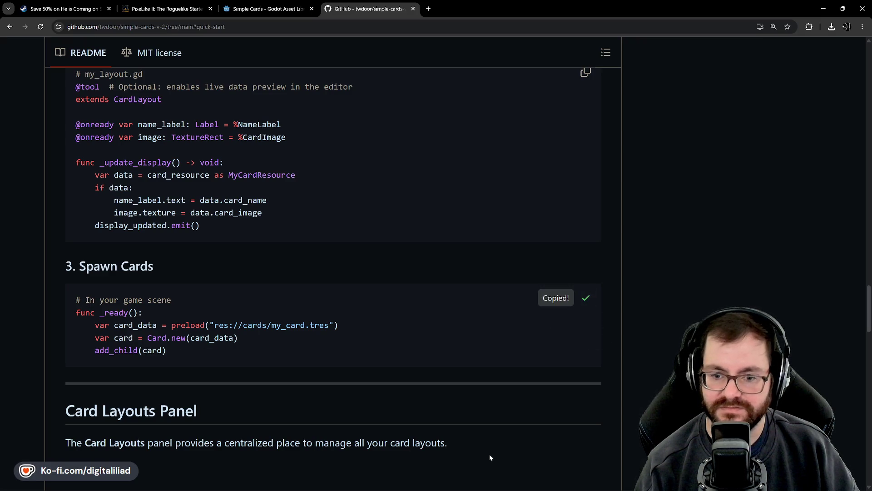
pyautogui.moveTo(491, 489)
pyautogui.click(555, 484)
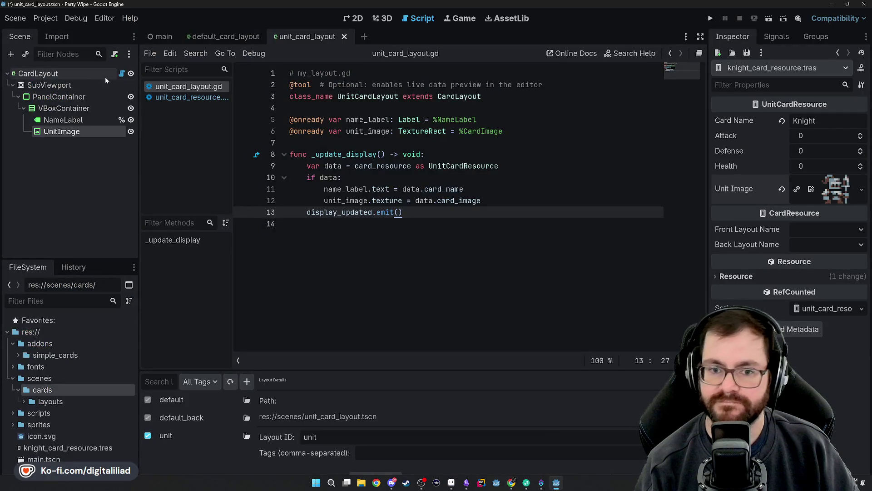
# Attach a new script res://scripts/main.gd to the Main node.
pyautogui.click(151, 37)
pyautogui.rightClick(79, 73)
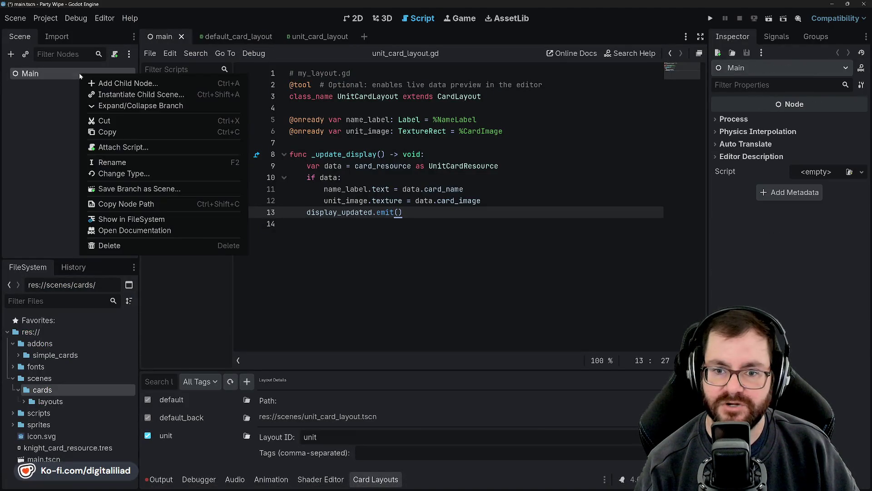
pyautogui.click(123, 147)
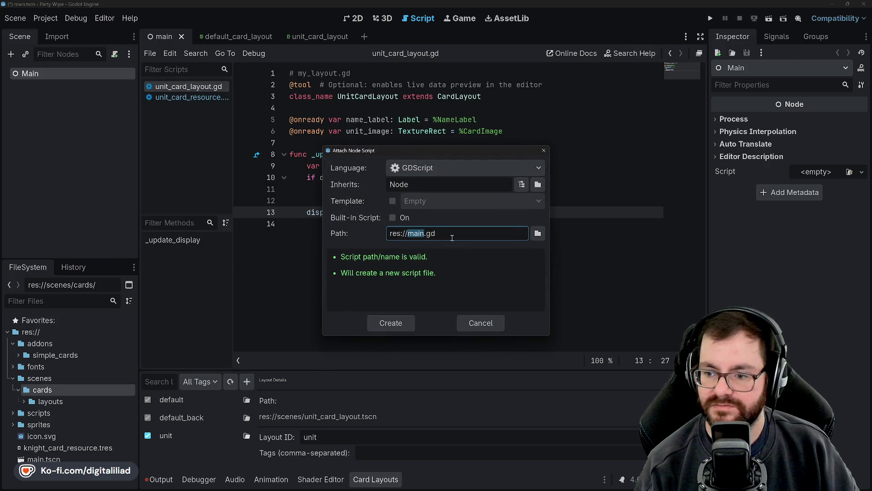
pyautogui.write('scripts/main')
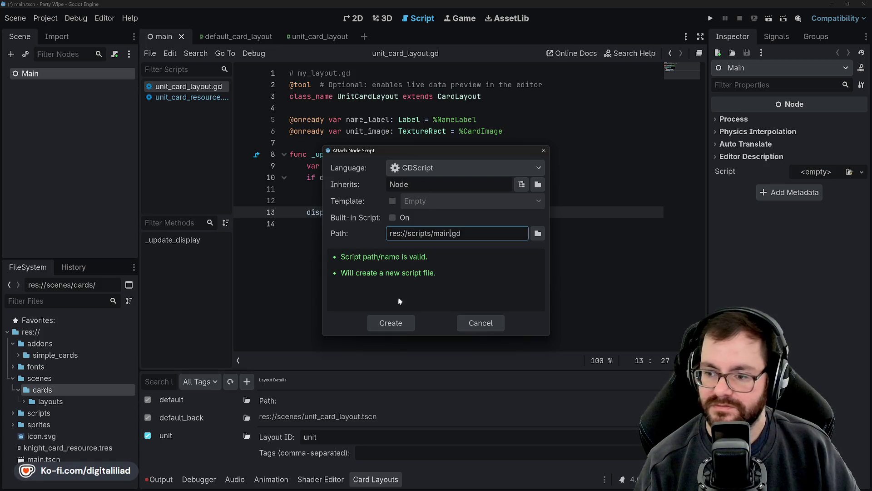
pyautogui.click(394, 323)
# Paste the Spawn Cards snippet into main.gd's _ready and save.
pyautogui.click(356, 121)
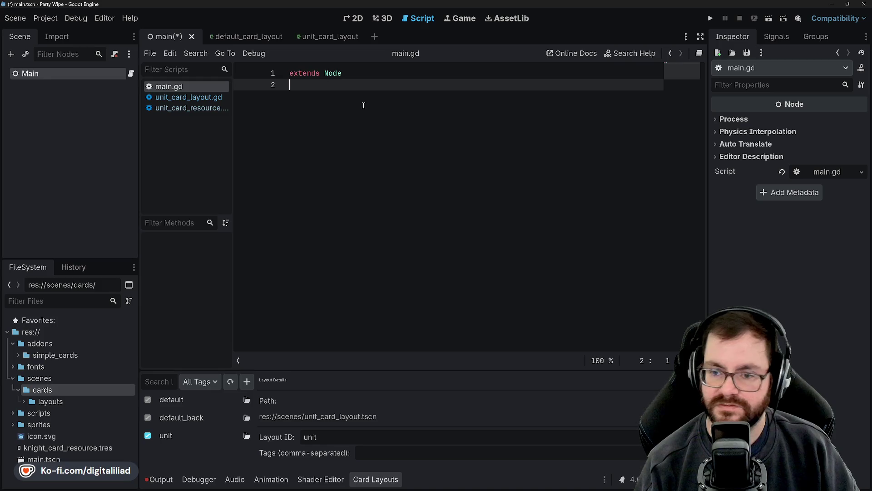
pyautogui.write('# In your game scene func _ready():     var card_data = preload("res://cards/my_card.tres")     var card = Card.new(card_data)     add_child(card)')
pyautogui.click(342, 87)
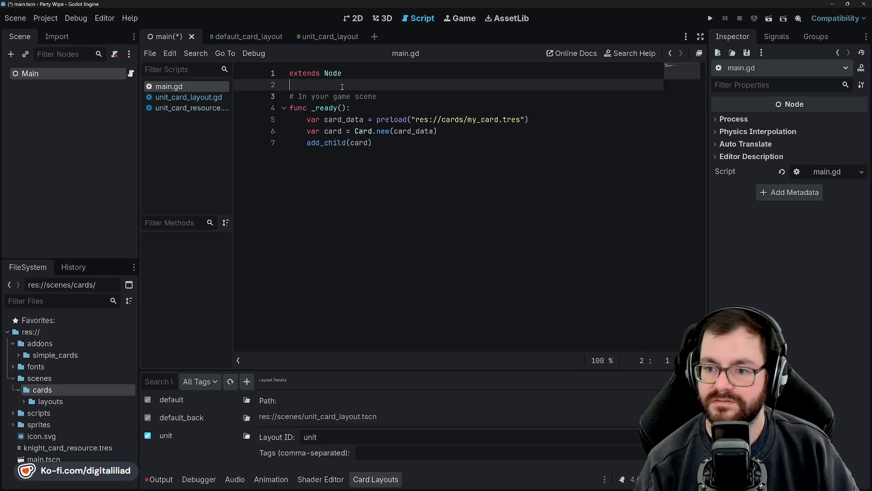
pyautogui.hotkey('ctrl', 's')
pyautogui.click(384, 106)
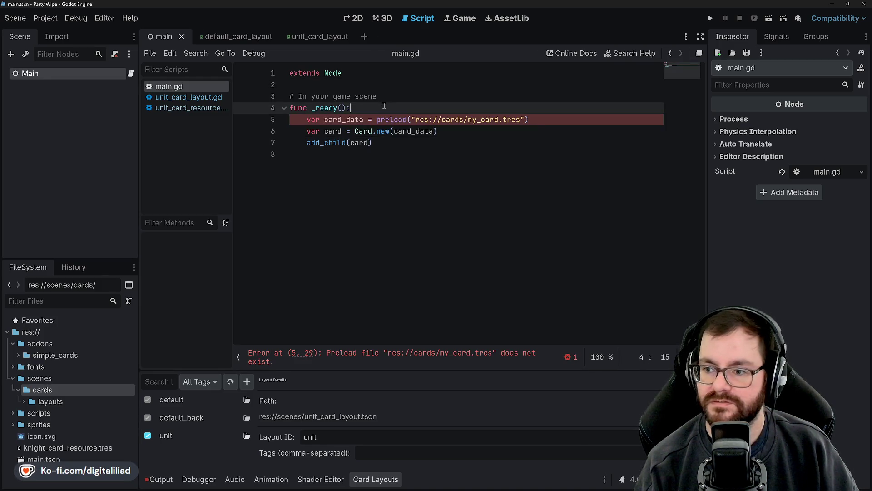
pyautogui.click(414, 120)
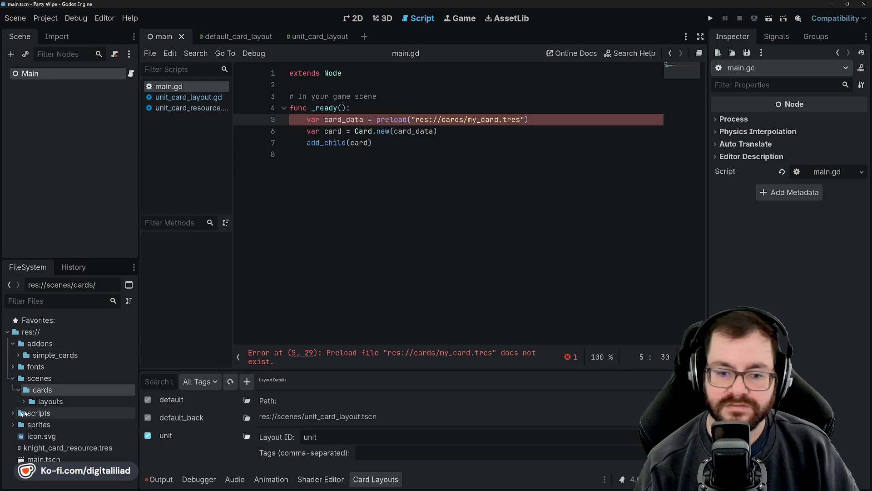
# Replace the placeholder my_card.tres preload with knight_card_resource.tres and save the script.
pyautogui.moveTo(71, 444)
pyautogui.mouseDown()
pyautogui.moveTo(411, 105)
pyautogui.moveTo(395, 109)
pyautogui.moveTo(481, 108)
pyautogui.mouseUp()
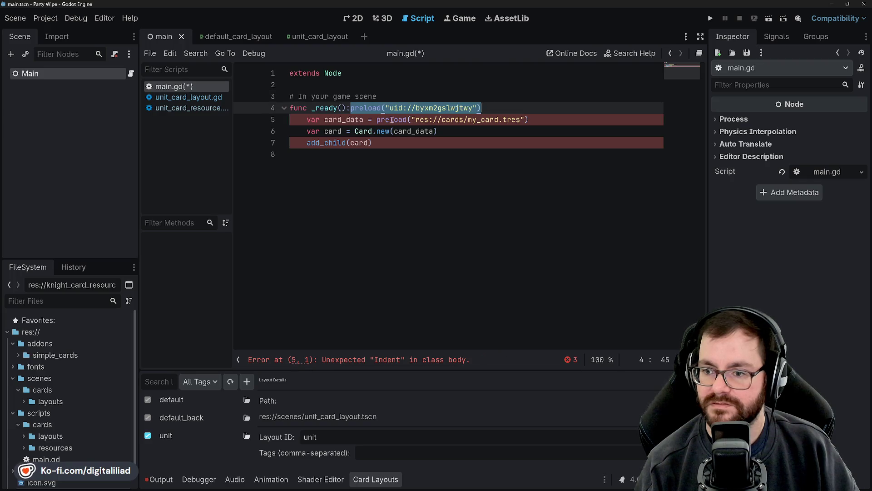
pyautogui.moveTo(376, 119); pyautogui.dragTo(555, 119)
pyautogui.write('preload("uid://byxm2gslwjtwy")')
pyautogui.moveTo(481, 107); pyautogui.dragTo(351, 108)
pyautogui.press('Delete')
pyautogui.hotkey('ctrl', 's')
pyautogui.click(411, 131)
pyautogui.click(400, 141)
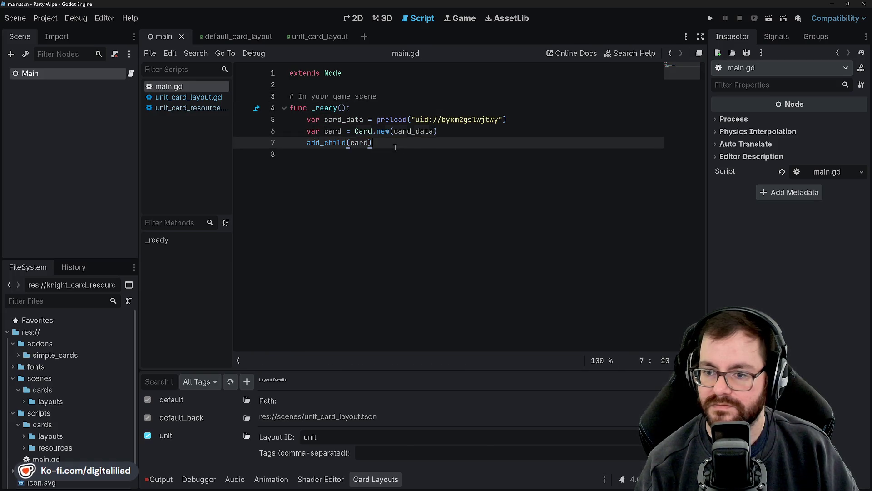
pyautogui.click(354, 19)
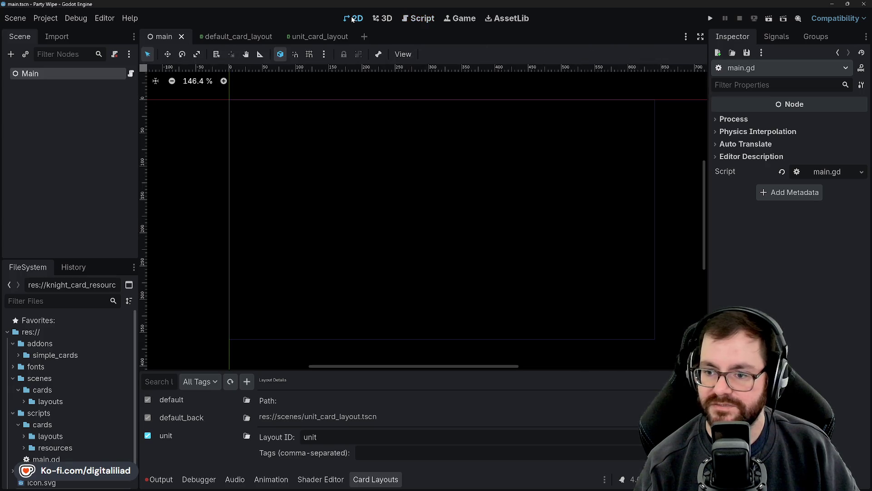
# Run the game with the current scene as main scene, stop it, then open unit_card_layout.gd.
pyautogui.click(711, 19)
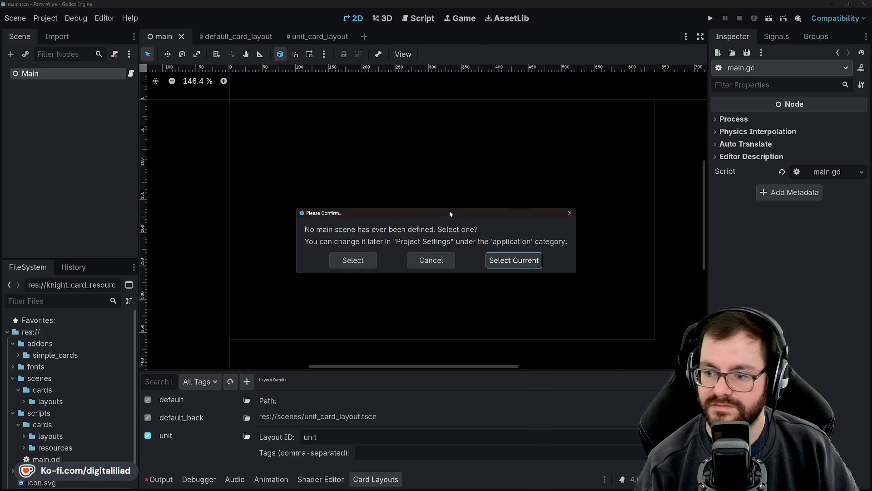
pyautogui.click(508, 261)
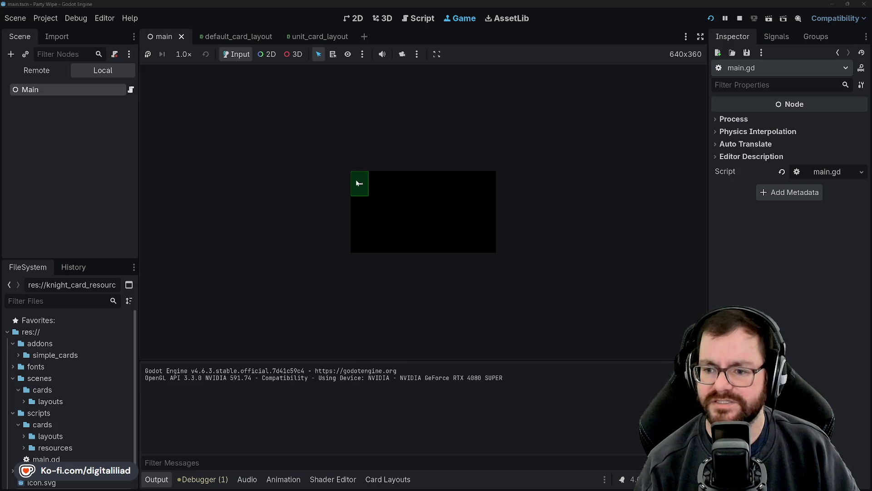
pyautogui.click(740, 18)
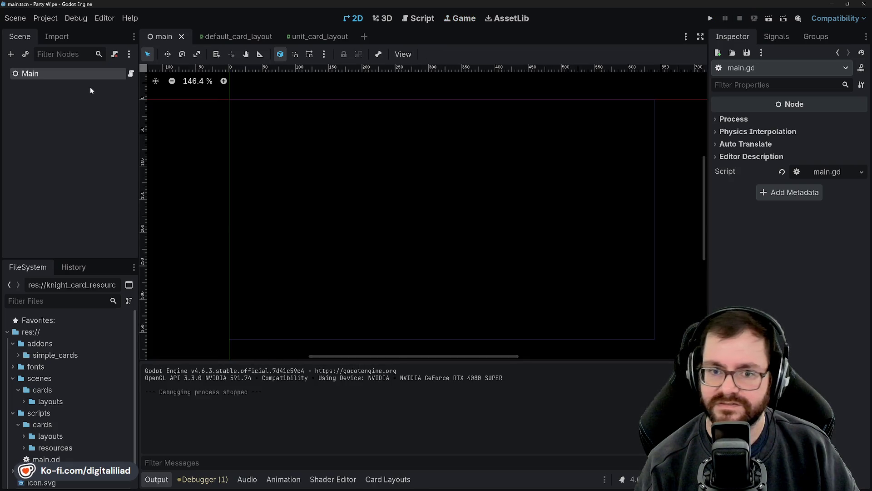
pyautogui.click(81, 73)
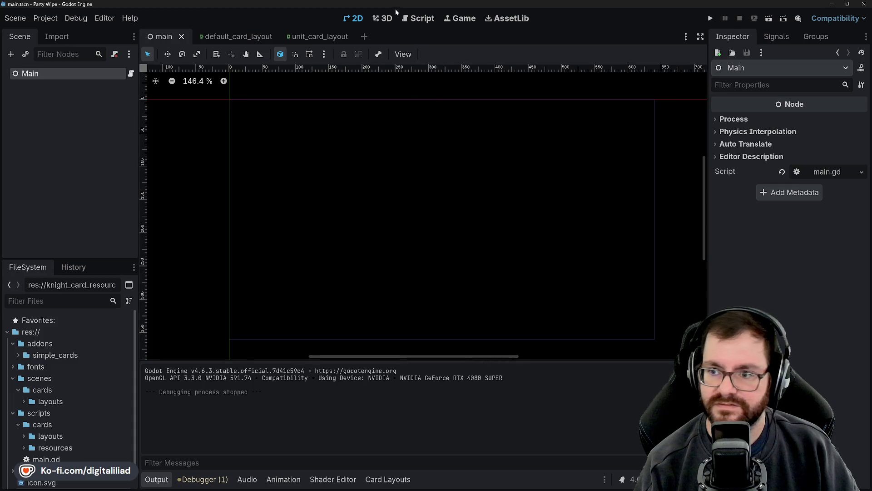
pyautogui.click(417, 19)
pyautogui.click(189, 97)
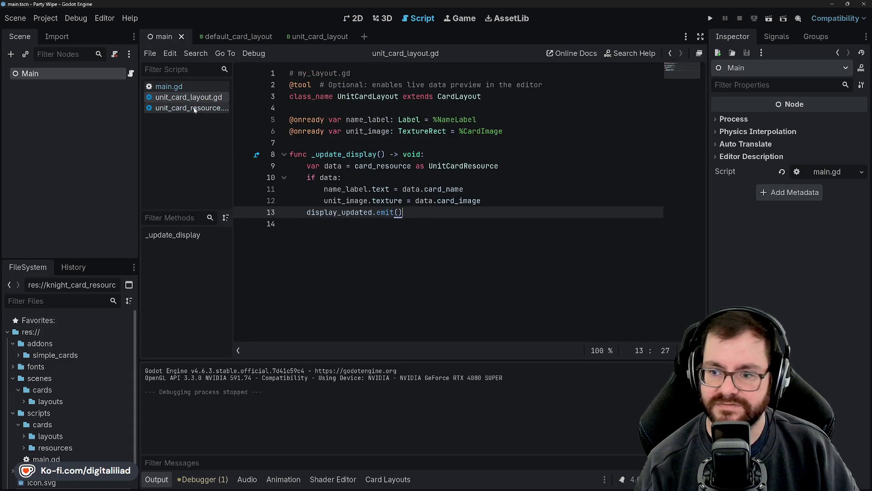
# Read through the _update_display code lines in unit_card_layout.gd.
pyautogui.click(350, 168)
pyautogui.click(350, 178)
pyautogui.click(350, 189)
pyautogui.click(350, 200)
pyautogui.click(350, 212)
pyautogui.click(420, 215)
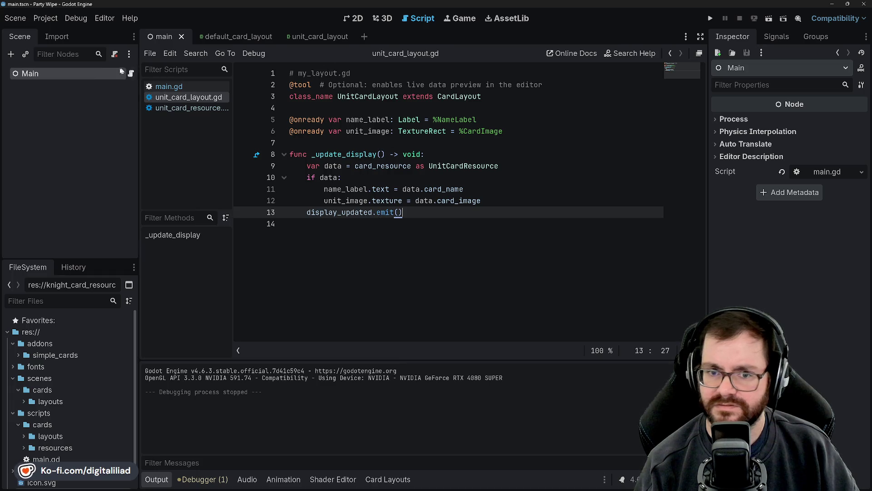
# Open the unit_card_layout scene and inspect the CardLayout and NameLabel nodes.
pyautogui.click(246, 37)
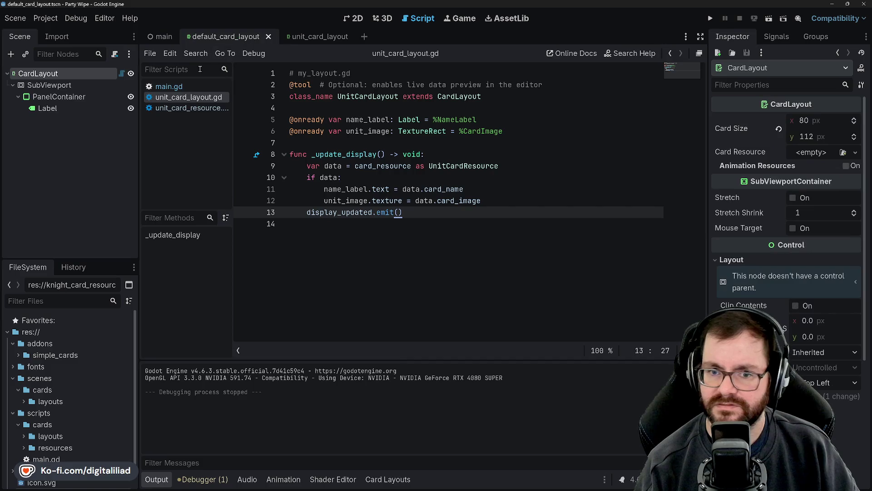
pyautogui.click(307, 40)
pyautogui.click(88, 73)
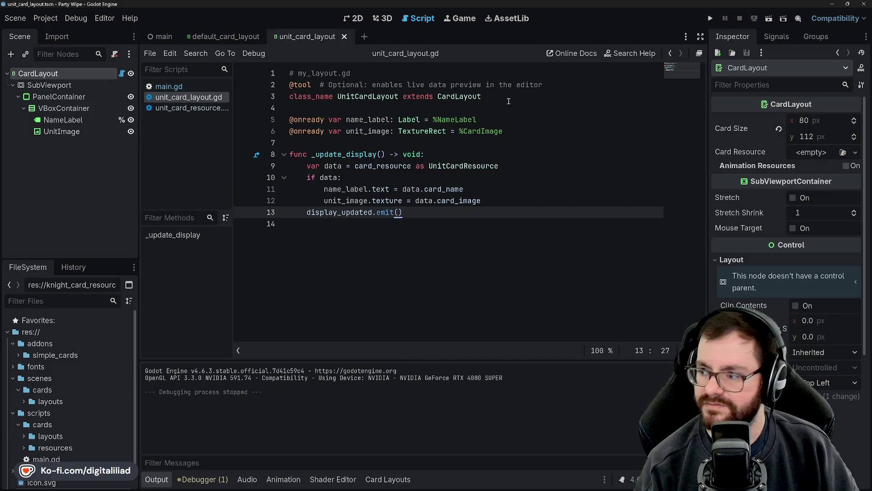
pyautogui.click(83, 120)
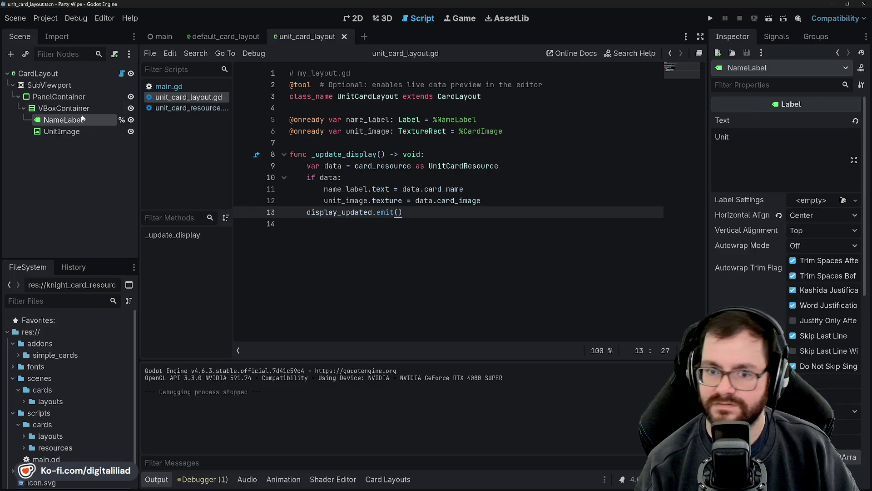
pyautogui.click(68, 74)
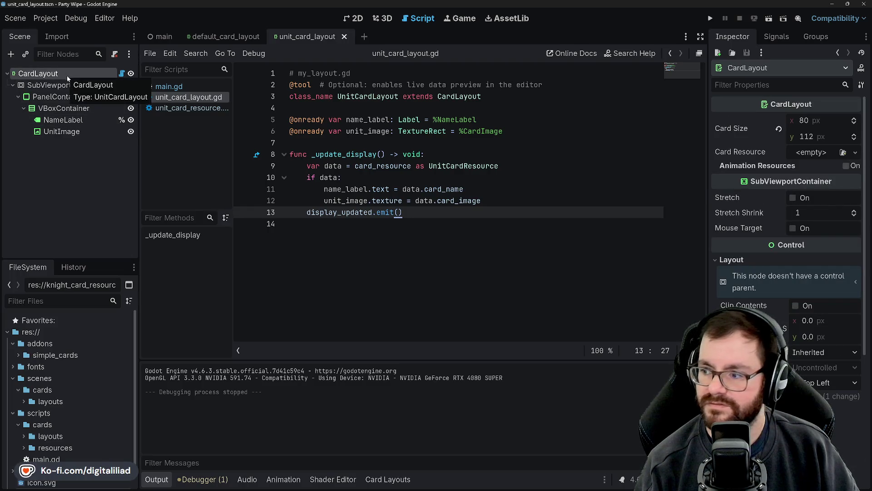
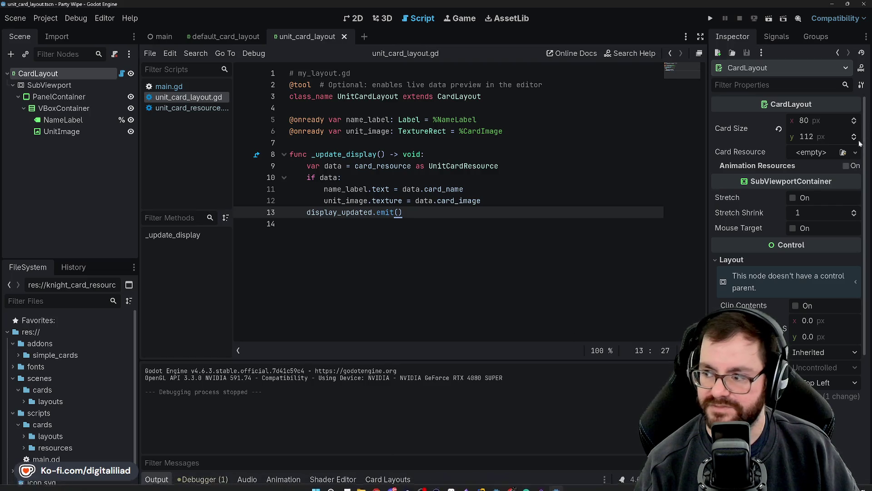
# Assign a new UnitCardResource as CardLayout's card resource and preview it with a quick test run.
pyautogui.click(856, 153)
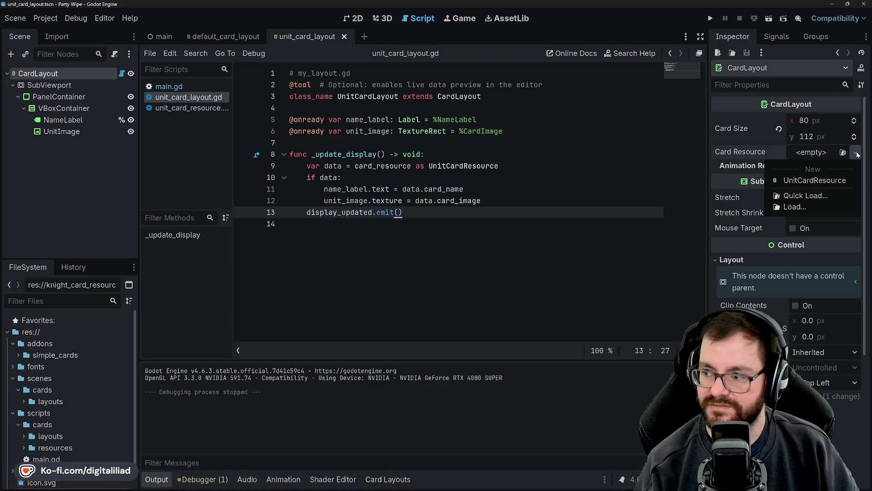
pyautogui.click(815, 181)
pyautogui.click(468, 109)
pyautogui.press('F5')
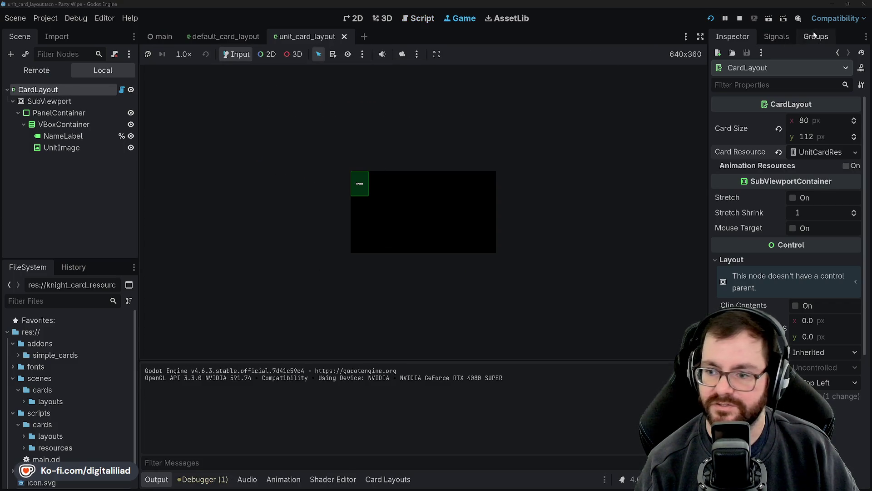
pyautogui.click(739, 18)
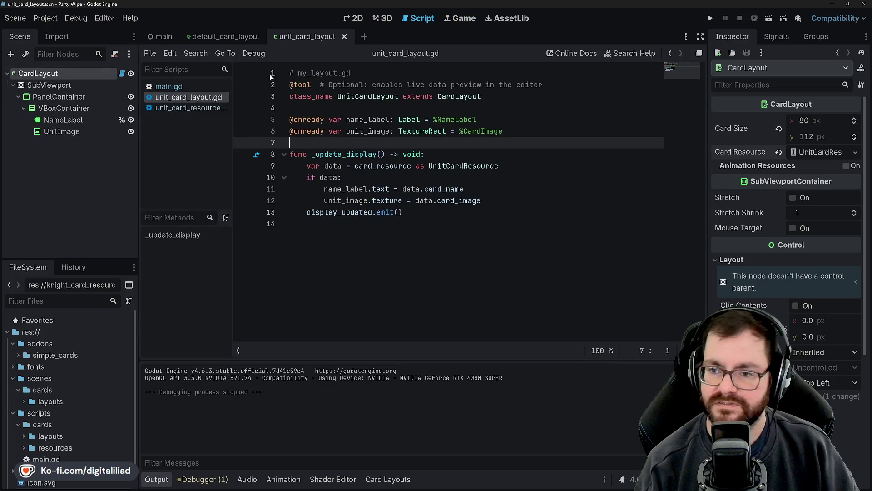
# Open unit_card_resource.gd to view its exported card_name, attack, defense, health and unit_image fields.
pyautogui.click(182, 108)
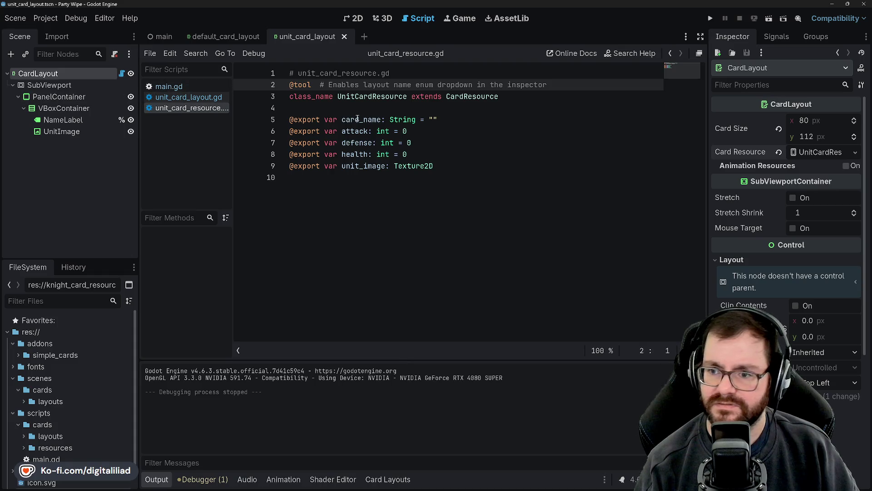
pyautogui.click(358, 103)
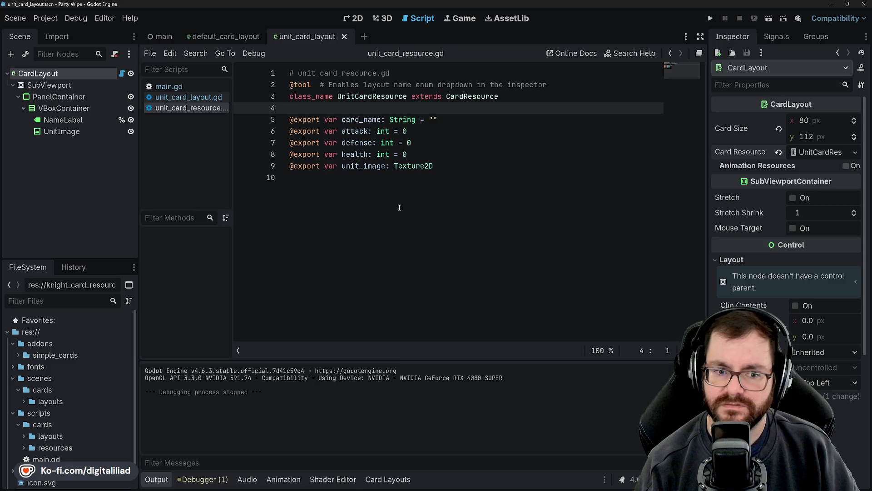
pyautogui.moveTo(512, 488)
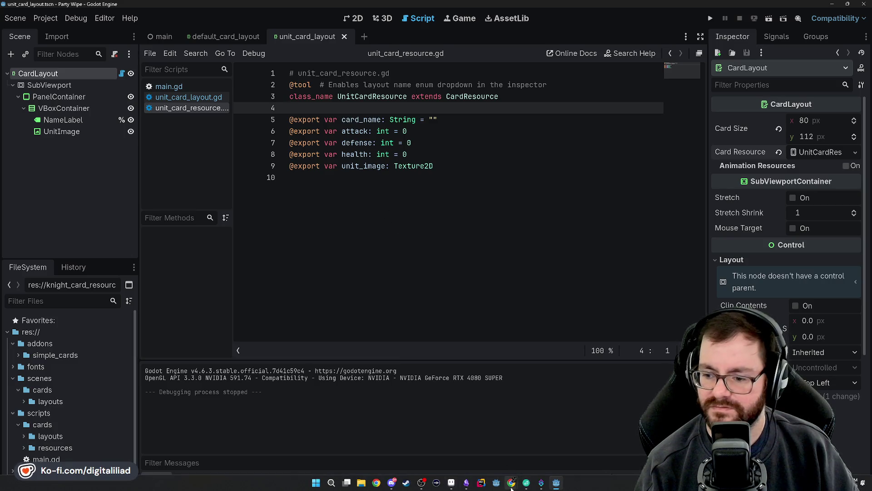
pyautogui.click(563, 443)
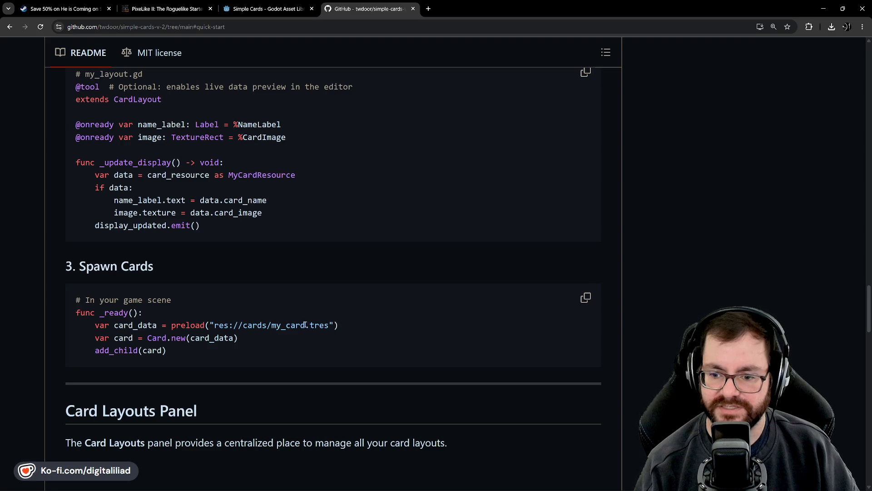
pyautogui.moveTo(411, 489)
pyautogui.click(527, 482)
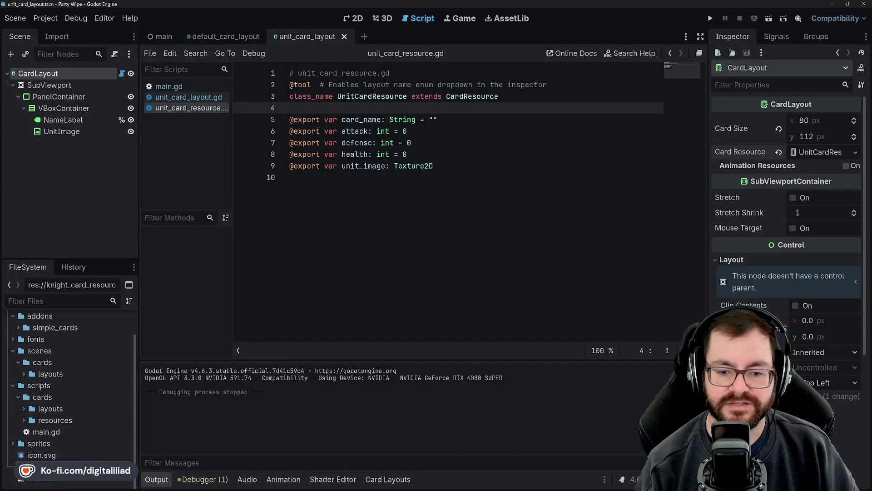
# Set knight_card_resource.tres front layout to unit and back layout to default_back, then save.
pyautogui.doubleClick(60, 466)
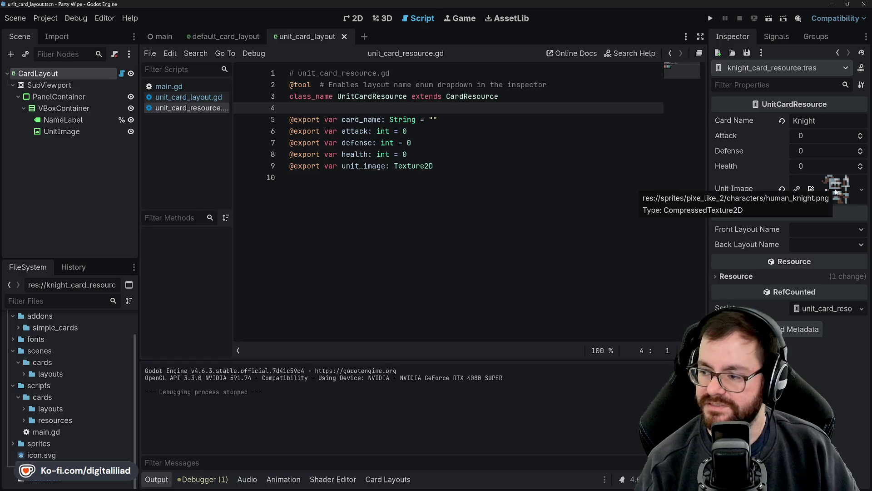
pyautogui.click(839, 231)
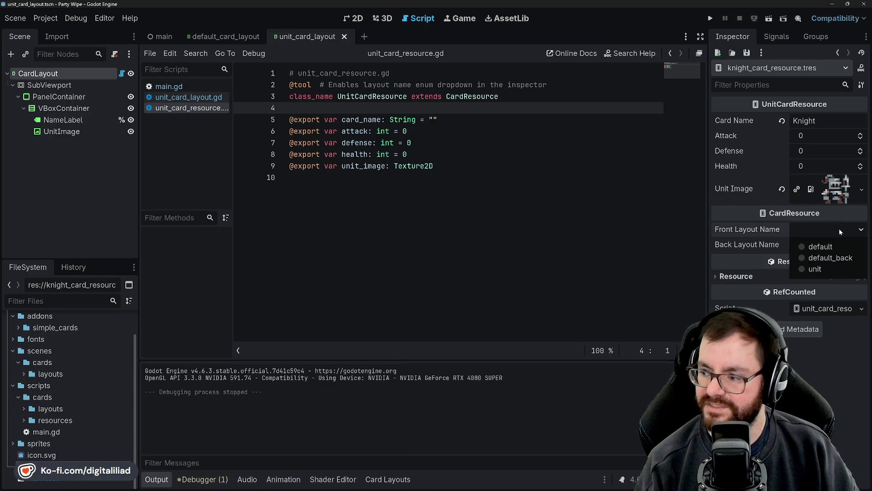
pyautogui.click(830, 270)
pyautogui.click(834, 245)
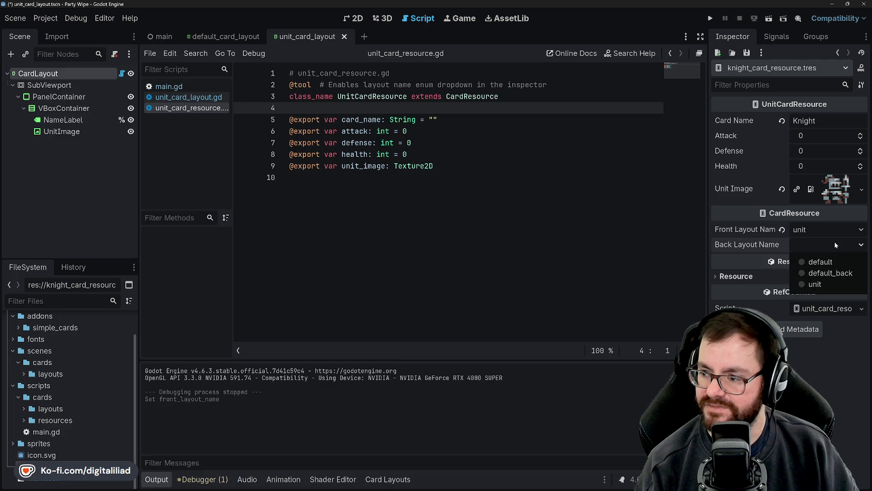
pyautogui.click(813, 273)
pyautogui.click(505, 225)
pyautogui.click(559, 154)
pyautogui.hotkey('ctrl', 's')
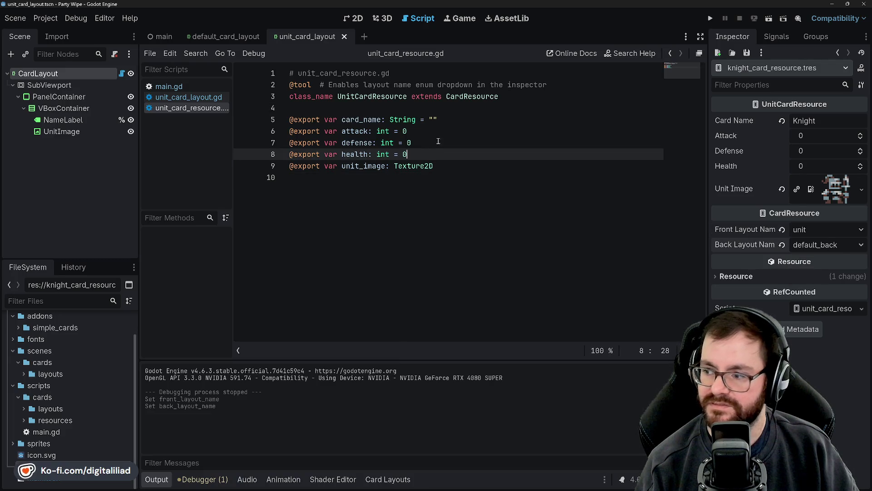
# Test-run the project with the embedded game enlarged to fill the panel, then stop it.
pyautogui.click(709, 19)
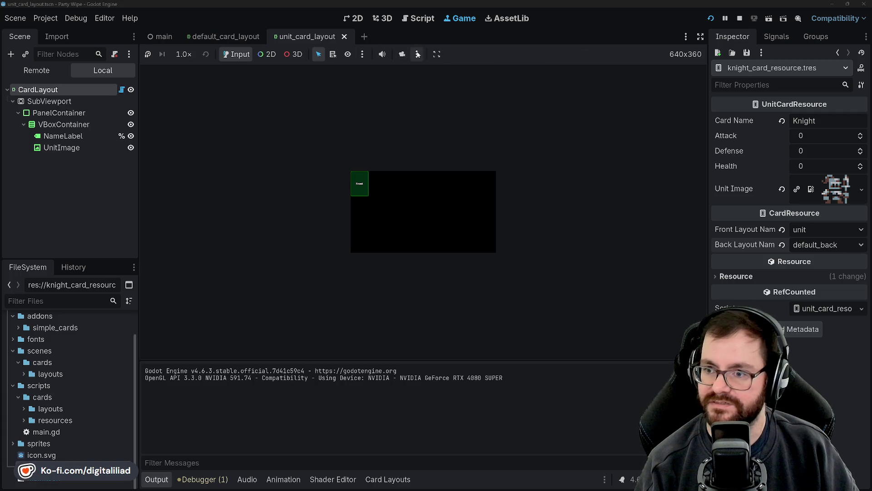
pyautogui.click(417, 54)
pyautogui.click(445, 119)
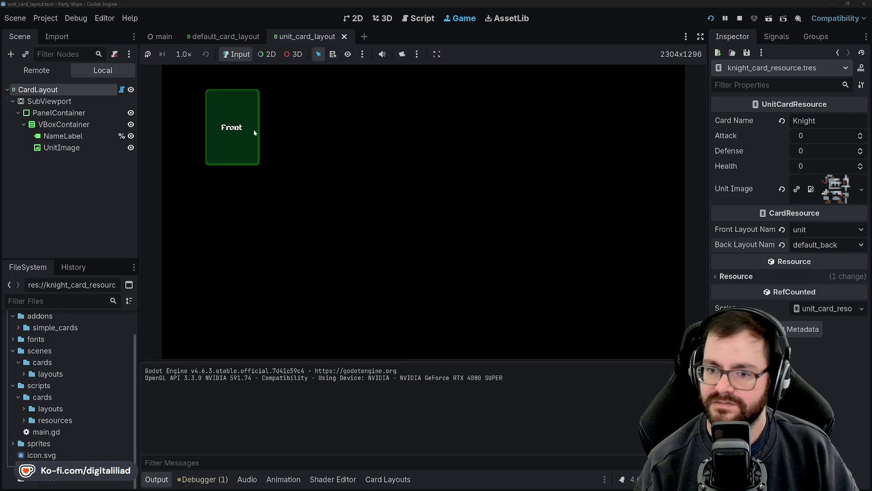
pyautogui.click(740, 18)
pyautogui.click(397, 124)
pyautogui.click(413, 107)
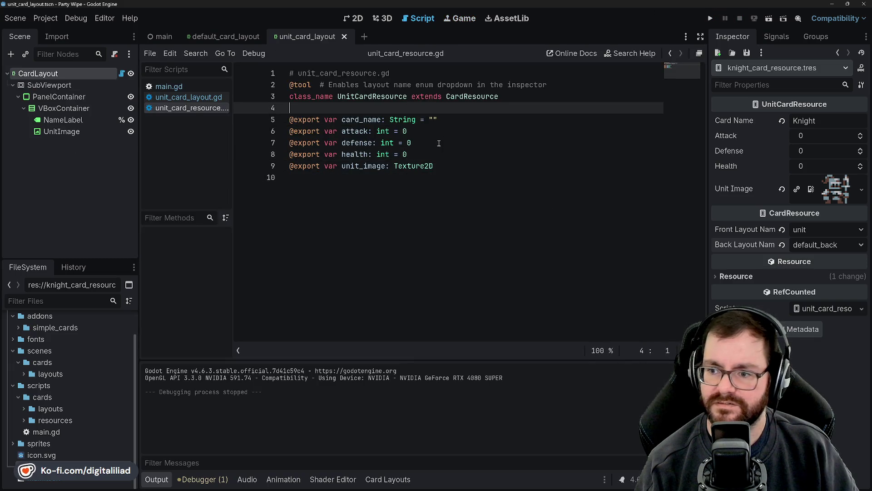
# Open unit_card_layout.gd and review its name_label and unit_image declarations.
pyautogui.click(413, 143)
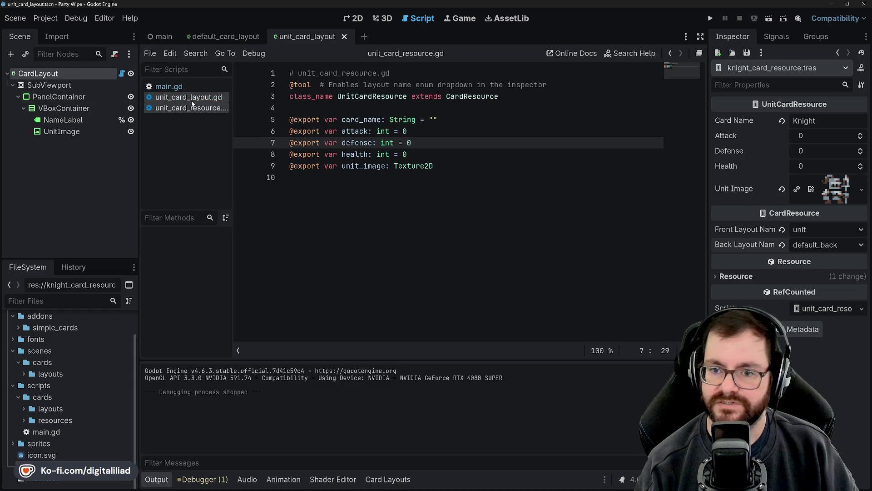
pyautogui.click(178, 97)
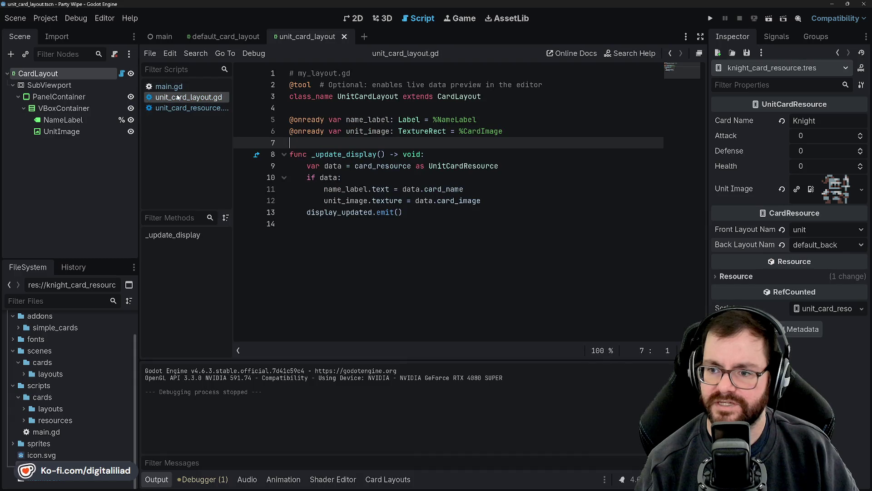
pyautogui.click(325, 112)
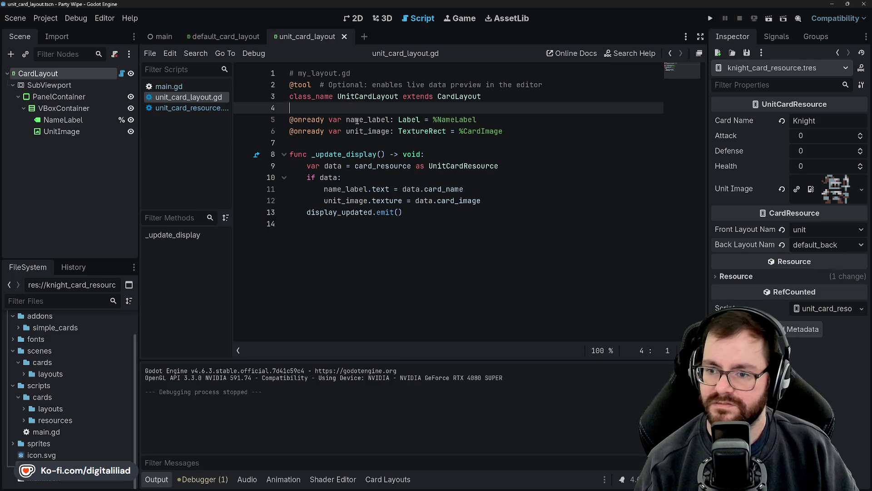
pyautogui.doubleClick(376, 119)
pyautogui.click(370, 130)
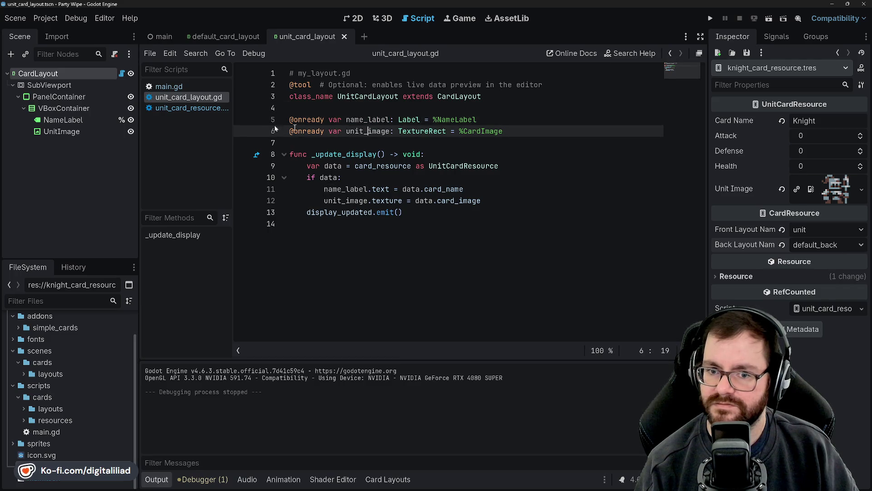
# Make the UnitImage node accessible by unique name.
pyautogui.click(60, 132)
pyautogui.rightClick(60, 132)
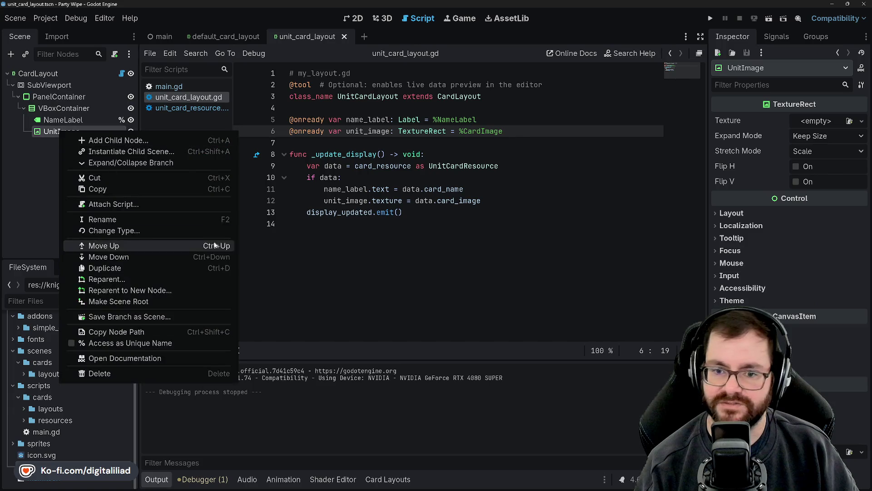
pyautogui.click(133, 344)
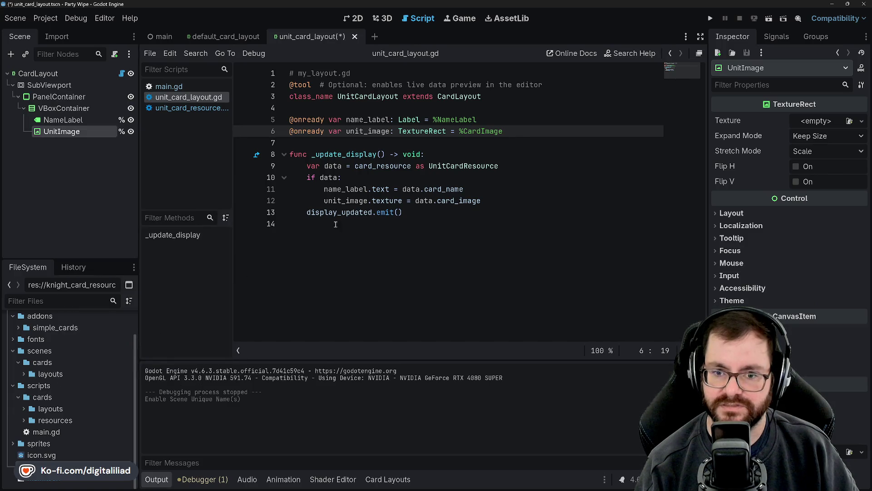
pyautogui.click(438, 145)
pyautogui.click(435, 154)
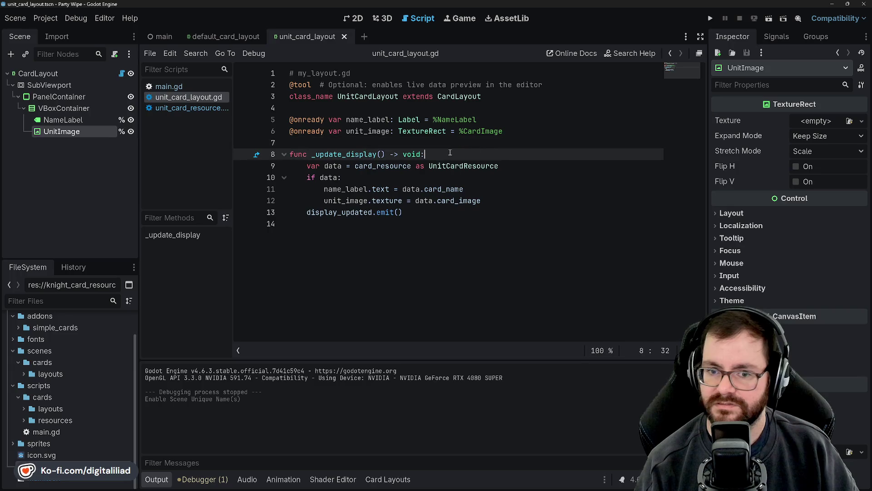
# Change %CardImage to %UnitImage on line 6 of the layout script.
pyautogui.moveTo(467, 131); pyautogui.dragTo(474, 131)
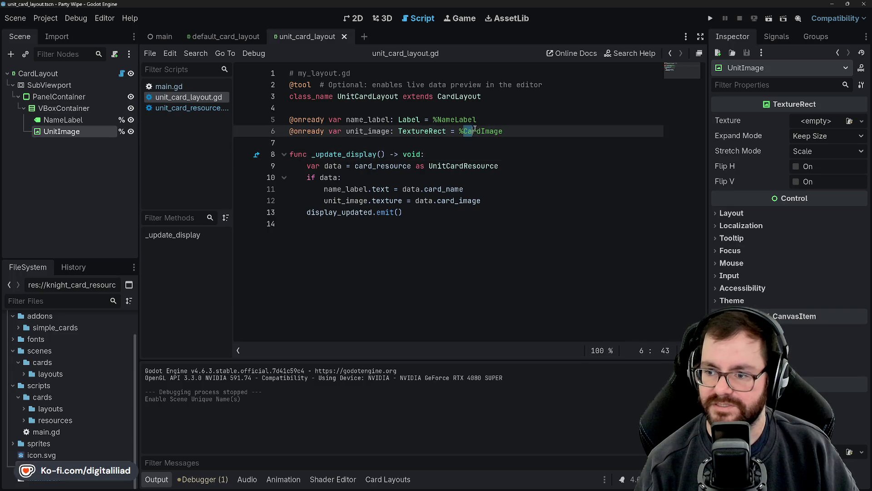
pyautogui.write('Unit')
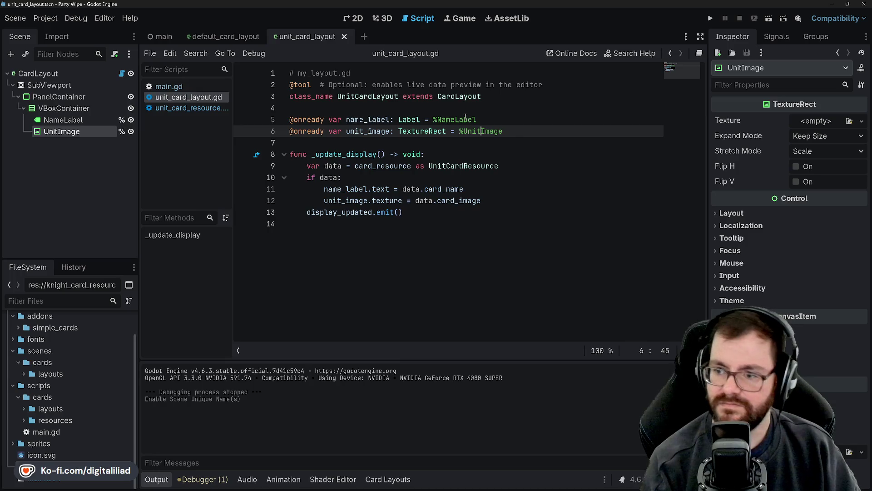
pyautogui.click(495, 155)
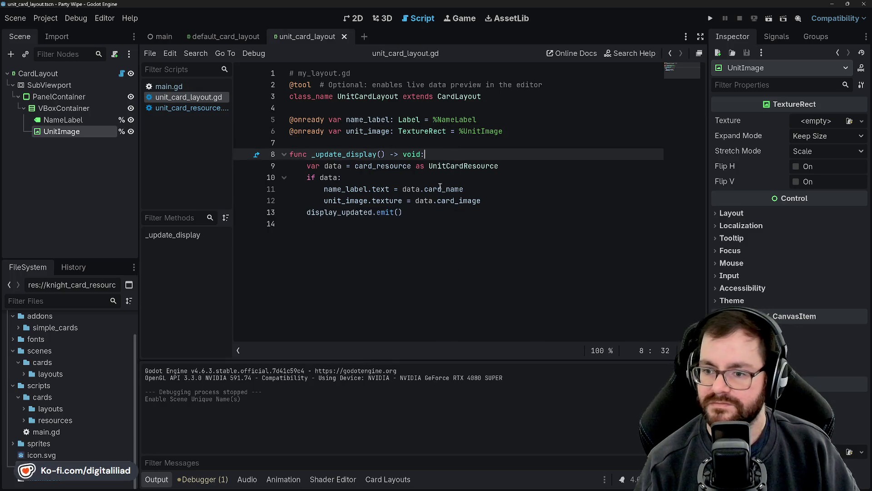
pyautogui.click(471, 180)
pyautogui.click(490, 192)
pyautogui.click(495, 202)
pyautogui.click(443, 209)
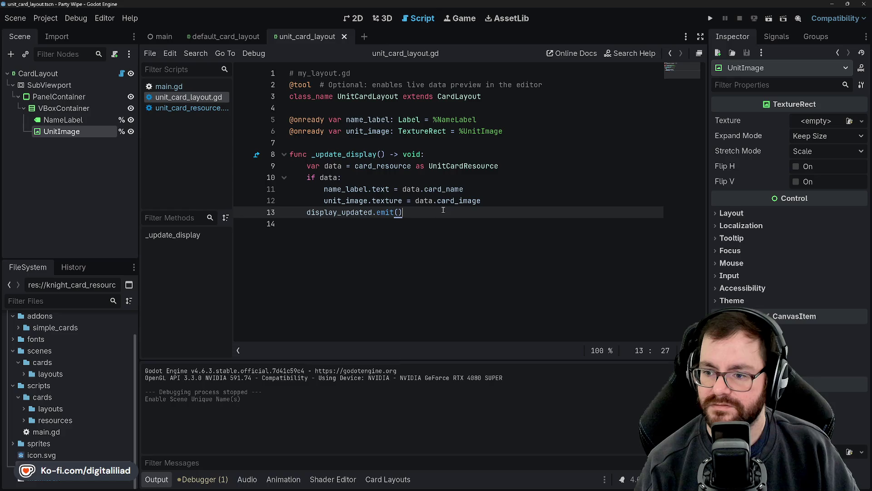
# Inspect card_name and card_image on lines 11–12, then open the UnitCardResource definition.
pyautogui.doubleClick(431, 189)
pyautogui.click(430, 189)
pyautogui.doubleClick(447, 201)
pyautogui.click(447, 189)
pyautogui.click(451, 178)
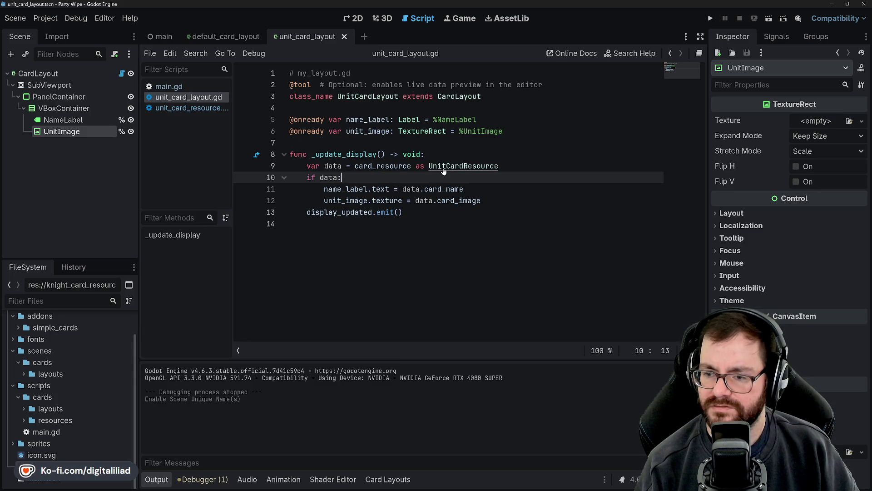
pyautogui.keyDown('ctrl'); pyautogui.click(444, 170); pyautogui.keyUp('ctrl')
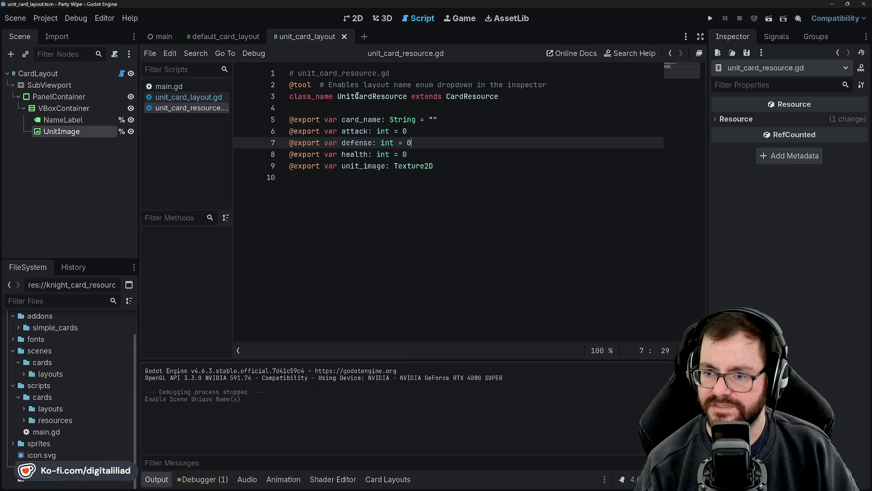
# In unit_card_layout.gd, change data.card_name to data.unit_name on line 11.
pyautogui.click(360, 119)
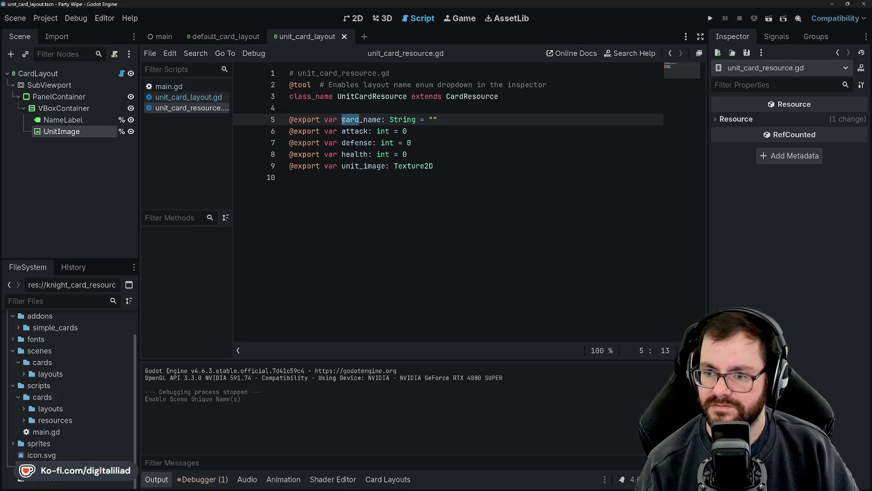
pyautogui.click(225, 97)
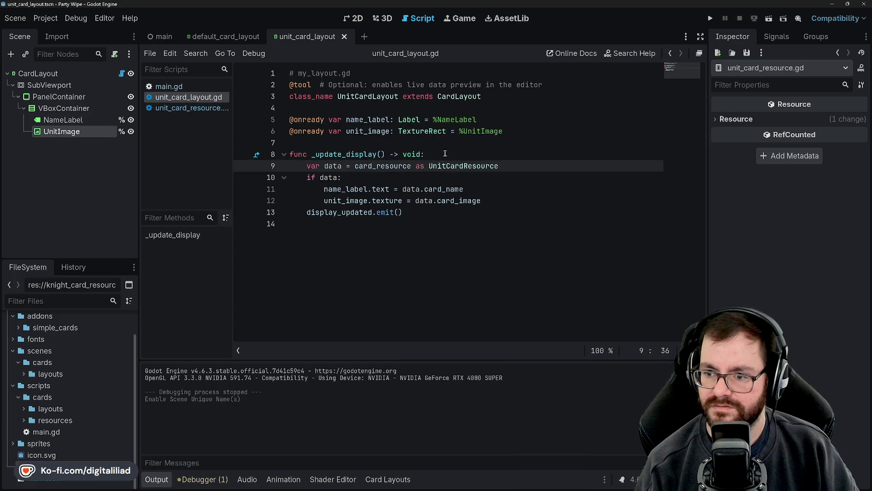
pyautogui.click(375, 140)
pyautogui.click(387, 189)
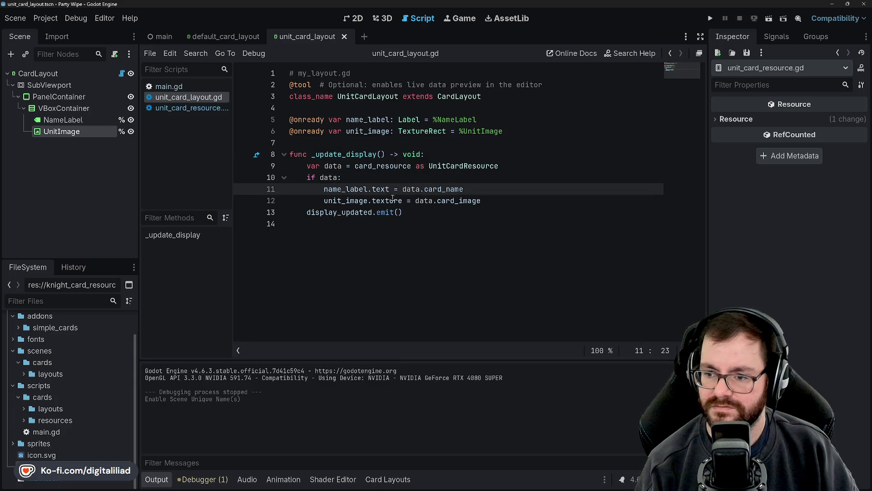
pyautogui.click(393, 201)
pyautogui.click(395, 213)
pyautogui.click(426, 189)
pyautogui.hotkey('shift', 'Right')
pyautogui.hotkey('shift', 'Right')
pyautogui.hotkey('shift', 'Right')
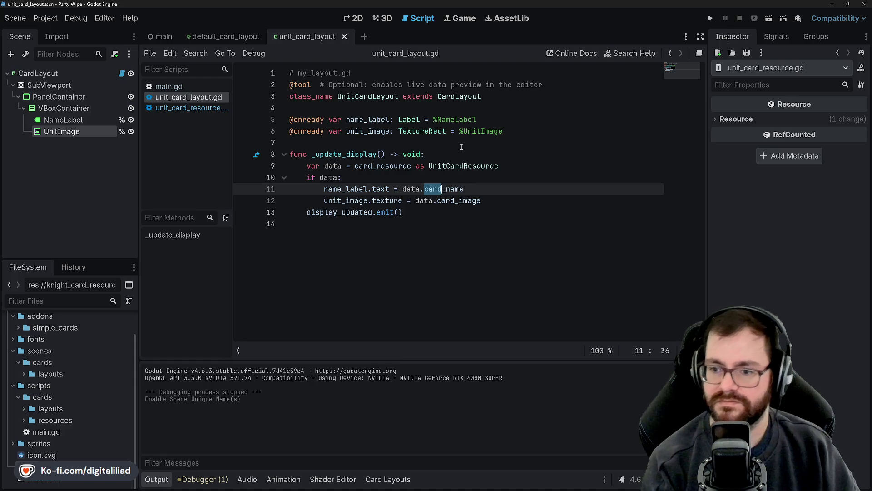
pyautogui.write('unit')
pyautogui.click(461, 147)
# Change data.card_image to data.unit_image on line 12 and save the layout script.
pyautogui.moveTo(437, 200); pyautogui.dragTo(452, 202)
pyautogui.write('unit')
pyautogui.click(403, 105)
pyautogui.hotkey('ctrl', 's')
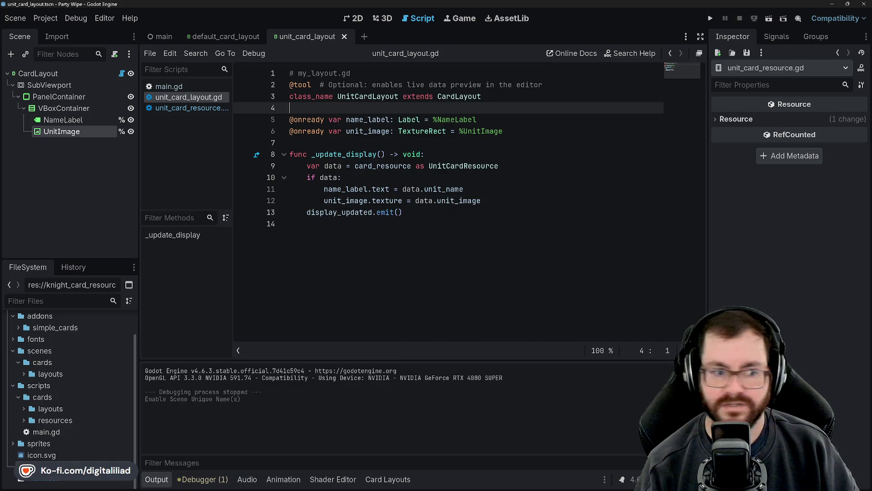
pyautogui.click(354, 180)
pyautogui.press('Down')
pyautogui.press('Down')
pyautogui.press('Down')
pyautogui.press('End')
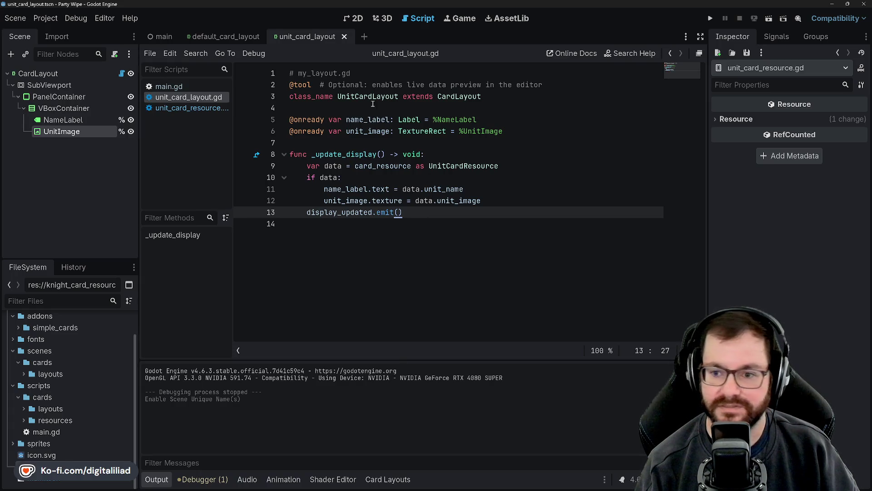
# After checking main.gd, rename card_name to unit_name in unit_card_resource.gd.
pyautogui.click(195, 86)
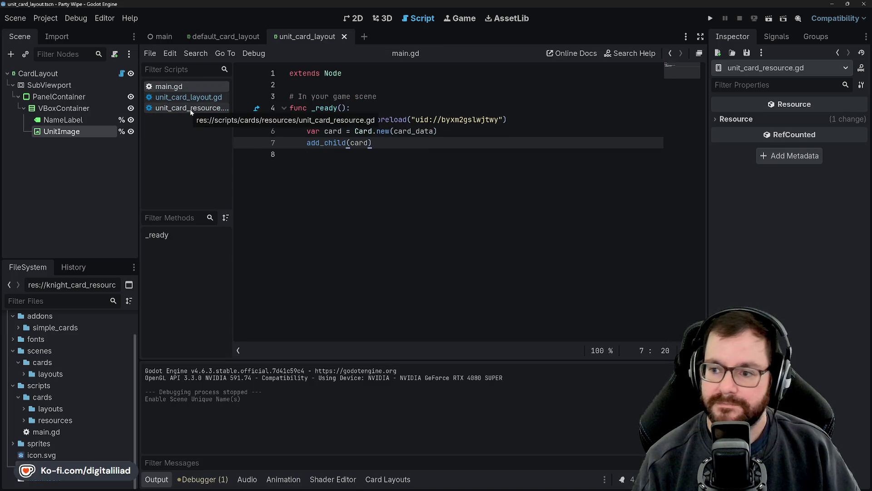
pyautogui.click(190, 109)
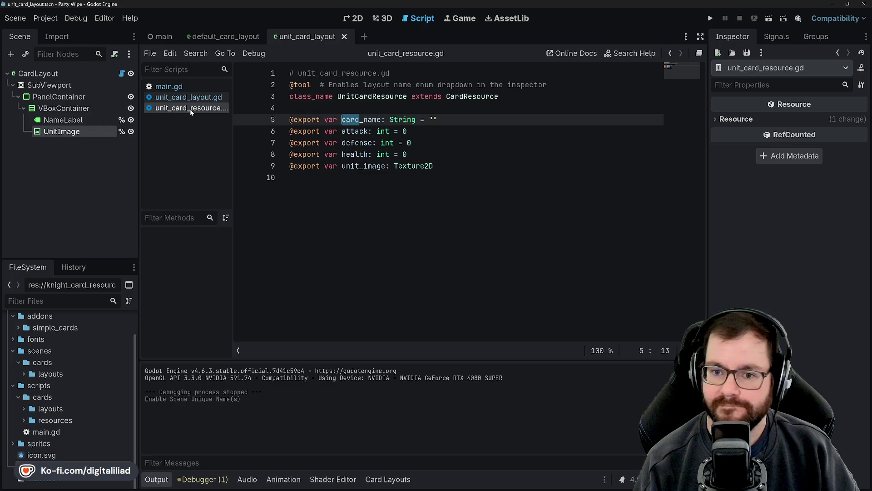
pyautogui.click(408, 106)
pyautogui.click(361, 119)
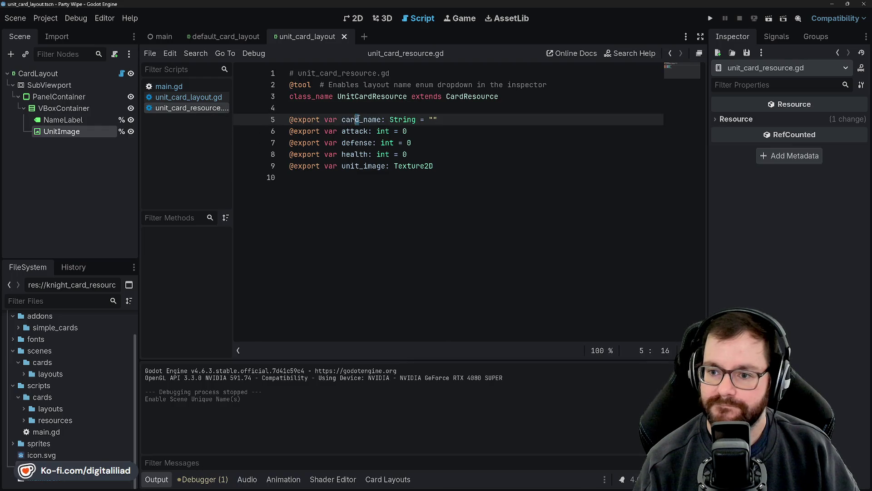
pyautogui.press('BackSpace')
pyautogui.press('BackSpace')
pyautogui.press('BackSpace')
pyautogui.write('unit')
# Review the exported resource fields and the parent CardResource script, then select the root CardLayout node.
pyautogui.click(415, 86)
pyautogui.press('Down')
pyautogui.press('Down')
pyautogui.press('Down')
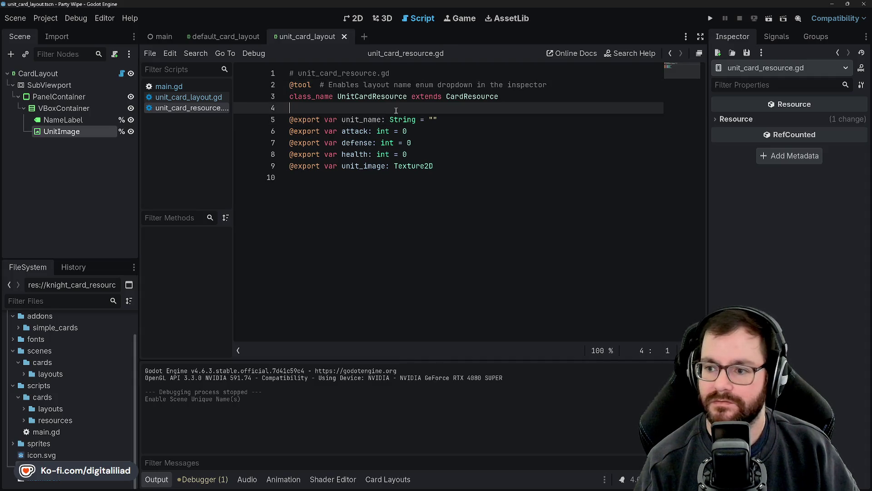
pyautogui.press('End')
pyautogui.keyDown('ctrl'); pyautogui.click(472, 97); pyautogui.keyUp('ctrl')
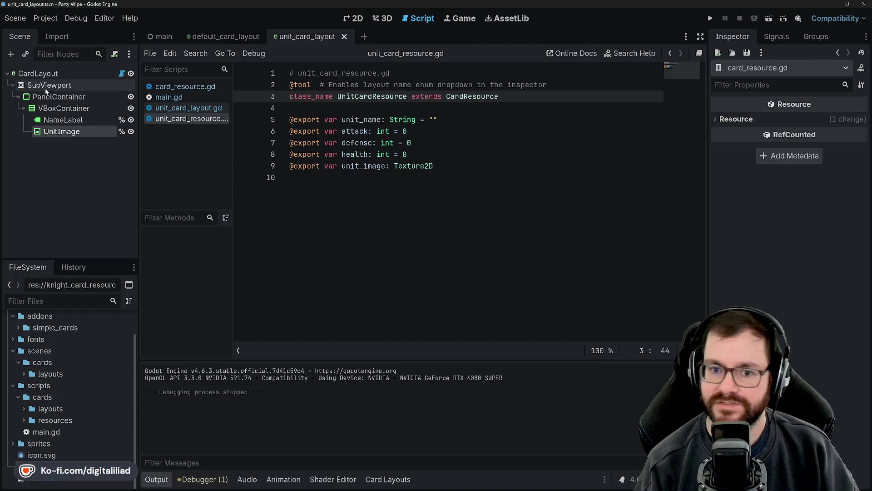
pyautogui.click(38, 73)
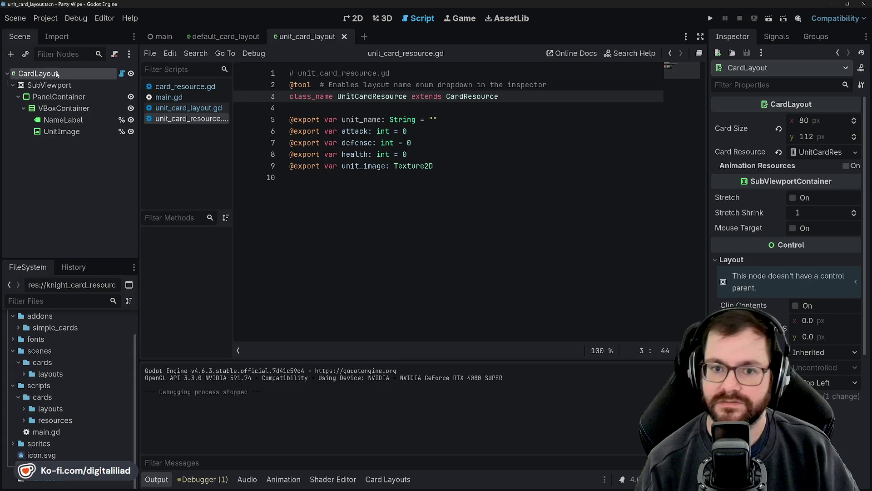
# Rename the root node from CardLayout to UnitCardLayout and save the scene.
pyautogui.doubleClick(39, 74)
pyautogui.press('Home')
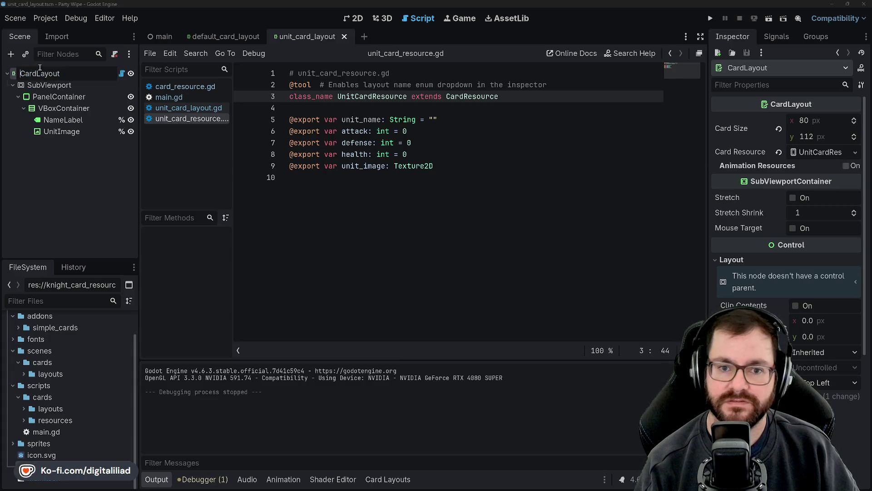
pyautogui.write('Unit')
pyautogui.press('Return')
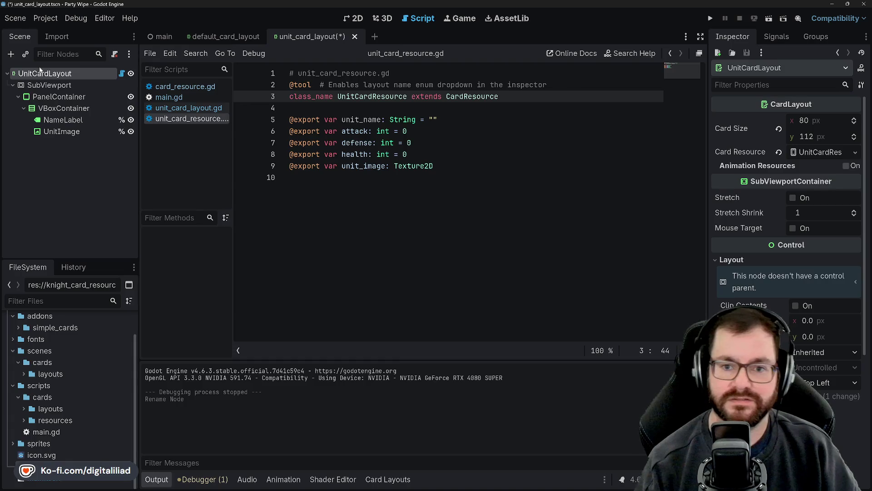
pyautogui.click(438, 144)
pyautogui.hotkey('ctrl', 's')
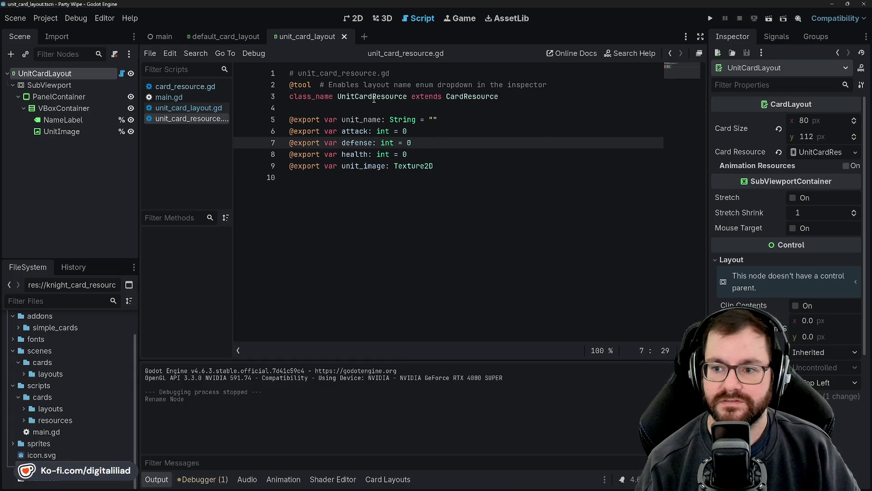
# Open the root node's layout script and check the name_label and unit_image references.
pyautogui.click(360, 96)
pyautogui.click(360, 109)
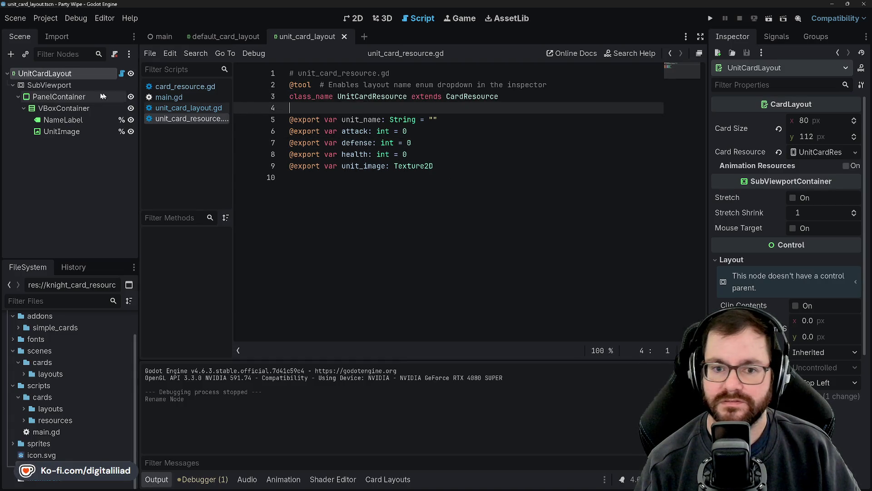
pyautogui.doubleClick(68, 74)
pyautogui.click(122, 73)
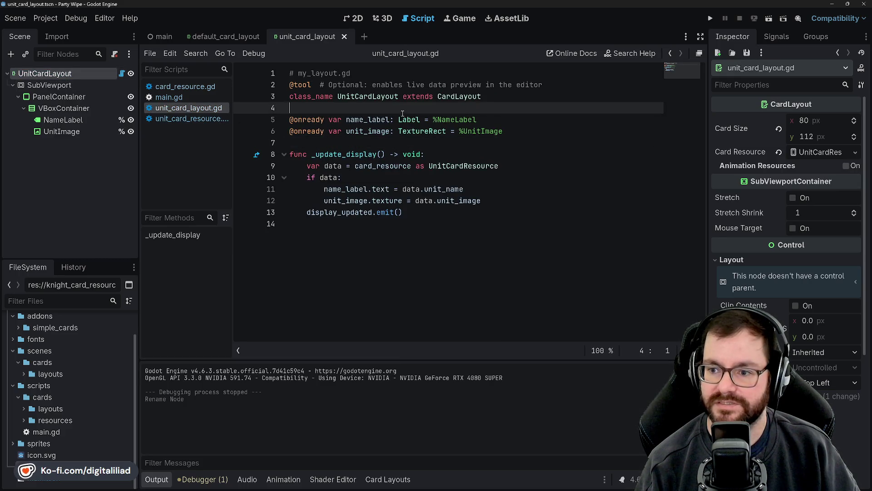
pyautogui.click(390, 120)
pyautogui.doubleClick(465, 120)
pyautogui.click(366, 119)
pyautogui.doubleClick(367, 131)
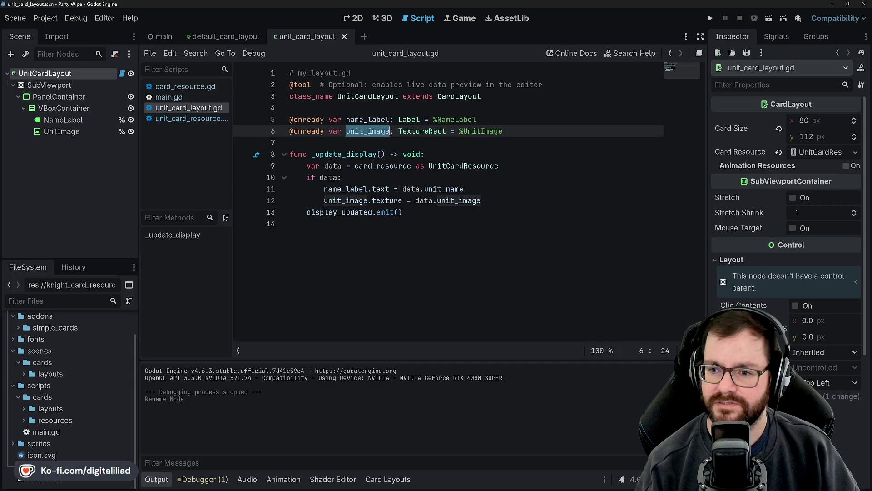
# Verify lines 11–12 use data.unit_name and data.unit_image, then open the UnitCardResource definition.
pyautogui.click(401, 154)
pyautogui.doubleClick(345, 189)
pyautogui.click(416, 189)
pyautogui.click(451, 189)
pyautogui.doubleClick(359, 201)
pyautogui.doubleClick(386, 201)
pyautogui.moveTo(433, 201); pyautogui.dragTo(403, 212)
pyautogui.doubleClick(426, 202)
pyautogui.doubleClick(452, 200)
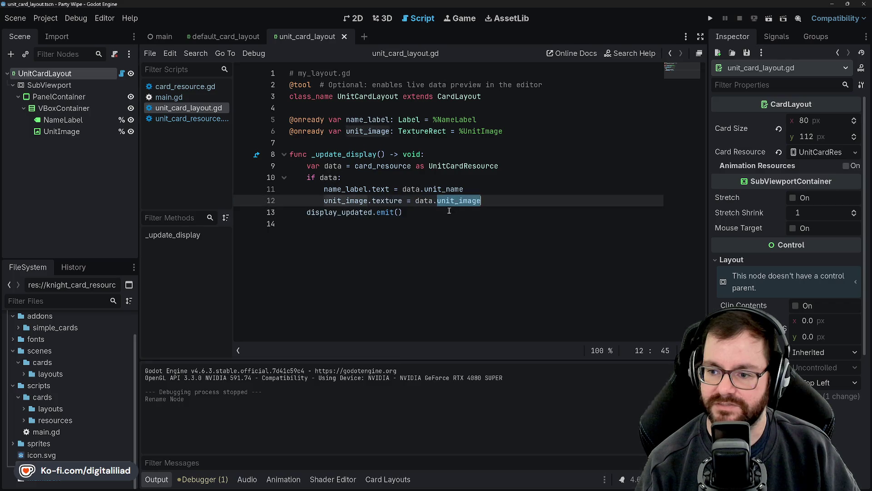
pyautogui.click(439, 212)
pyautogui.click(439, 178)
pyautogui.keyDown('ctrl'); pyautogui.click(455, 166); pyautogui.keyUp('ctrl')
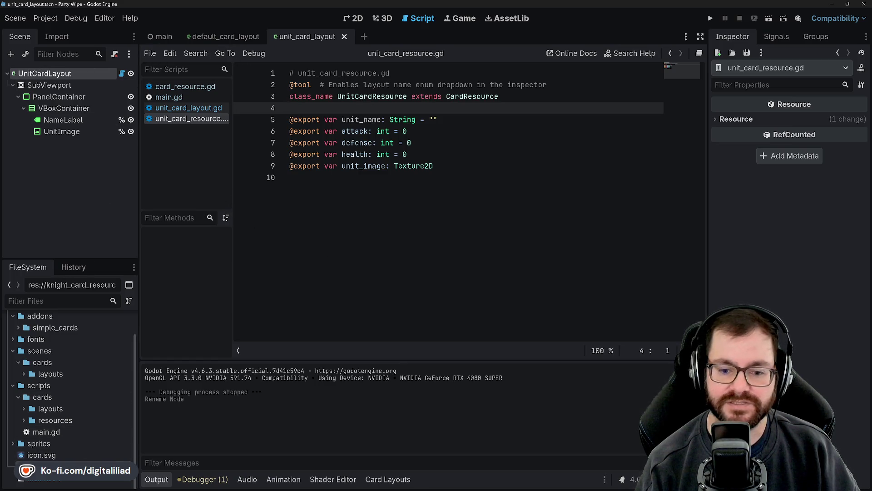
# Set the knight resource's Unit Name to Knight, save, and stop the running test.
pyautogui.click(68, 467)
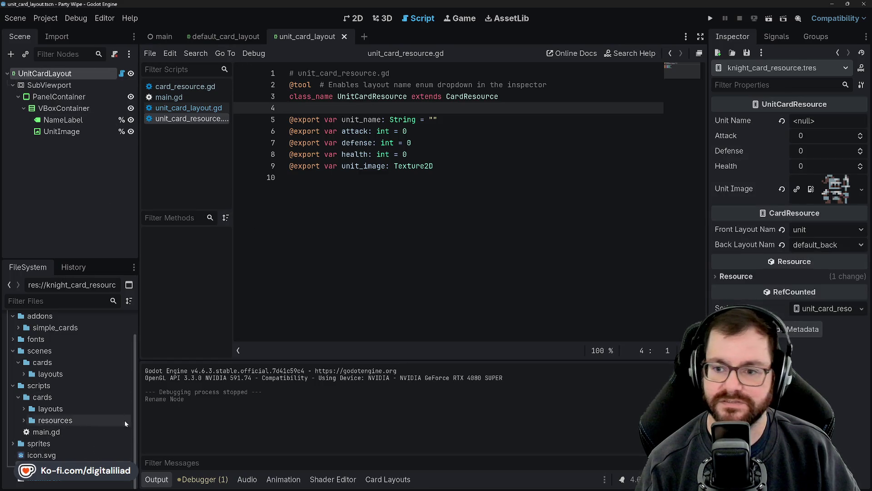
pyautogui.click(806, 121)
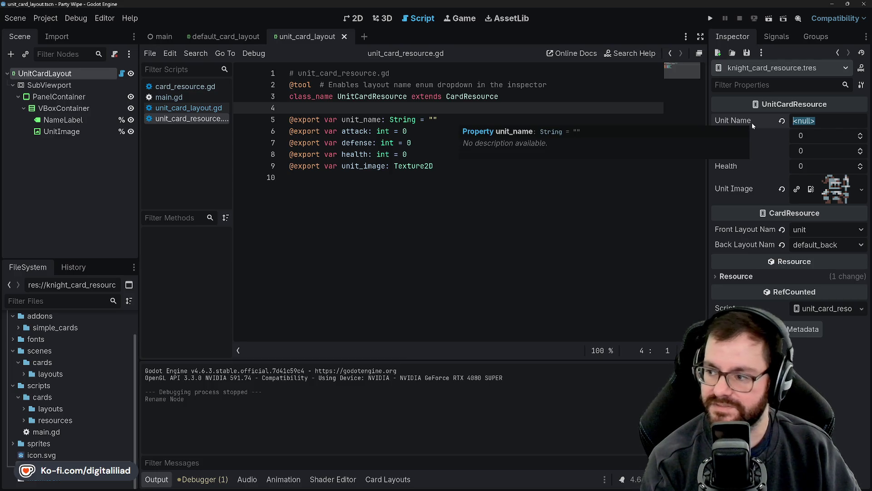
pyautogui.write('Knight')
pyautogui.hotkey('ctrl', 's')
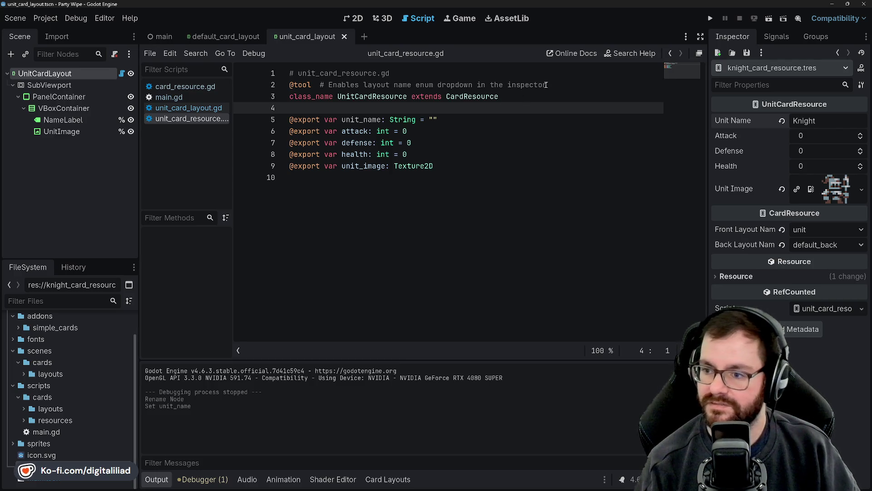
pyautogui.click(509, 142)
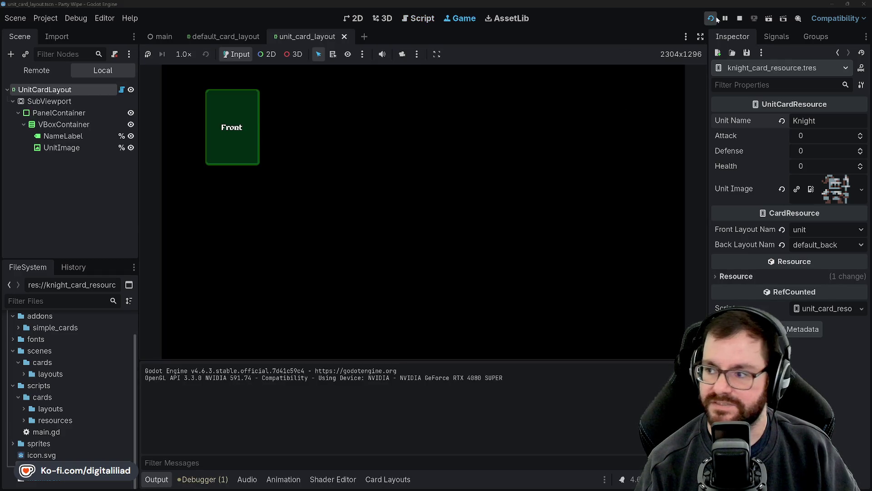
pyautogui.click(740, 18)
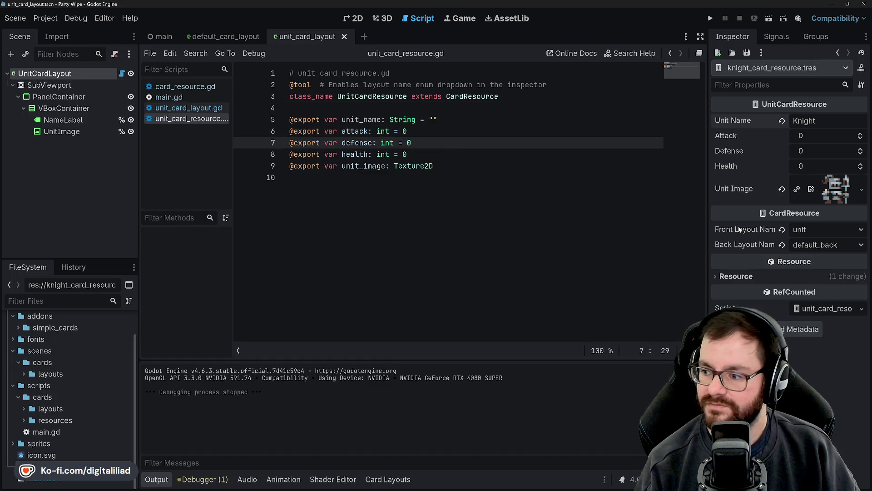
pyautogui.moveTo(739, 230)
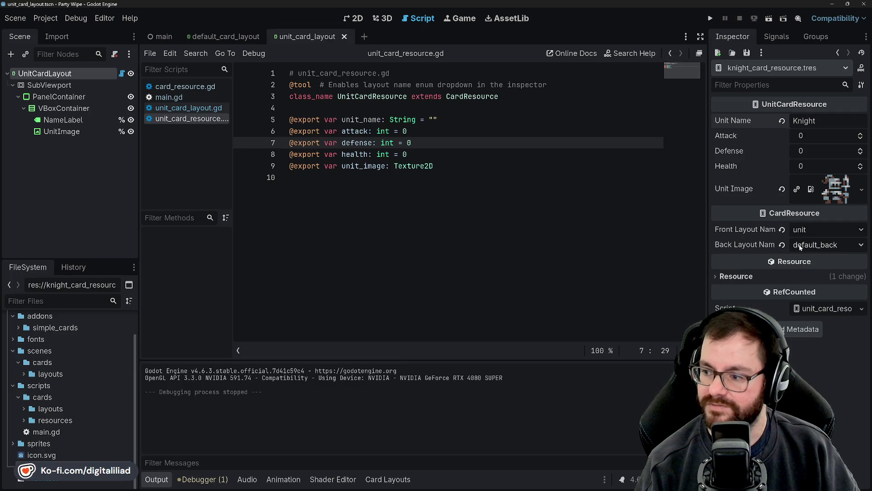
# Save, then review the exported fields in unit_card_resource.gd.
pyautogui.click(478, 159)
pyautogui.press('Up')
pyautogui.press('Up')
pyautogui.hotkey('ctrl', 's')
pyautogui.click(368, 113)
pyautogui.press('Down')
pyautogui.press('Down')
pyautogui.press('Down')
pyautogui.press('End')
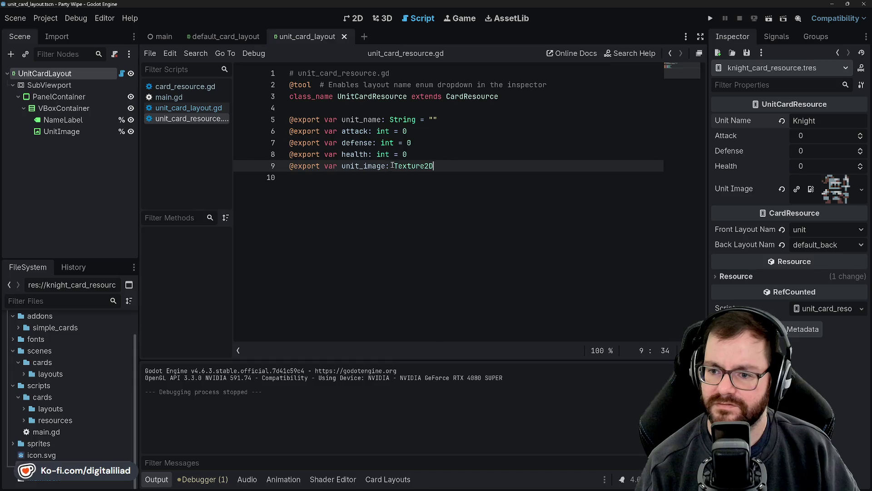
pyautogui.click(372, 111)
pyautogui.click(423, 141)
pyautogui.click(442, 158)
# Move the unit_image export to directly after unit_name and save the resource script.
pyautogui.click(450, 119)
pyautogui.click(448, 109)
pyautogui.click(445, 142)
pyautogui.click(445, 123)
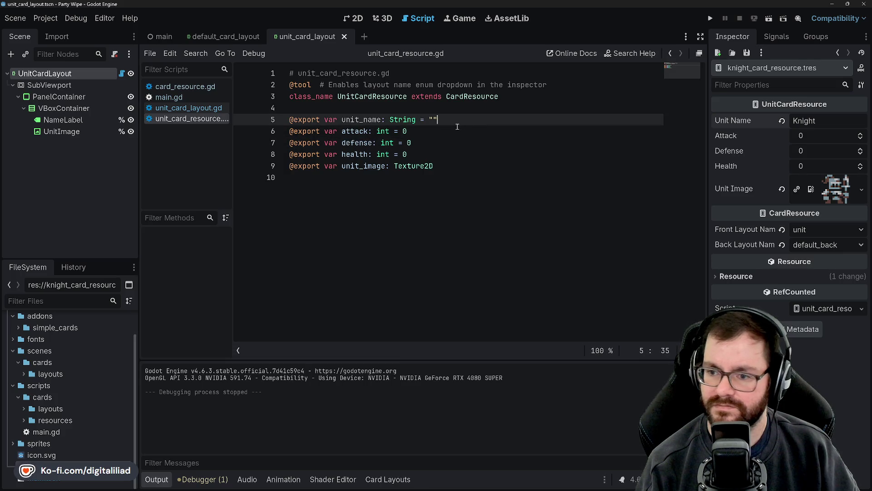
pyautogui.press('Return')
pyautogui.moveTo(435, 178)
pyautogui.mouseDown()
pyautogui.moveTo(290, 177)
pyautogui.moveTo(304, 130)
pyautogui.mouseUp()
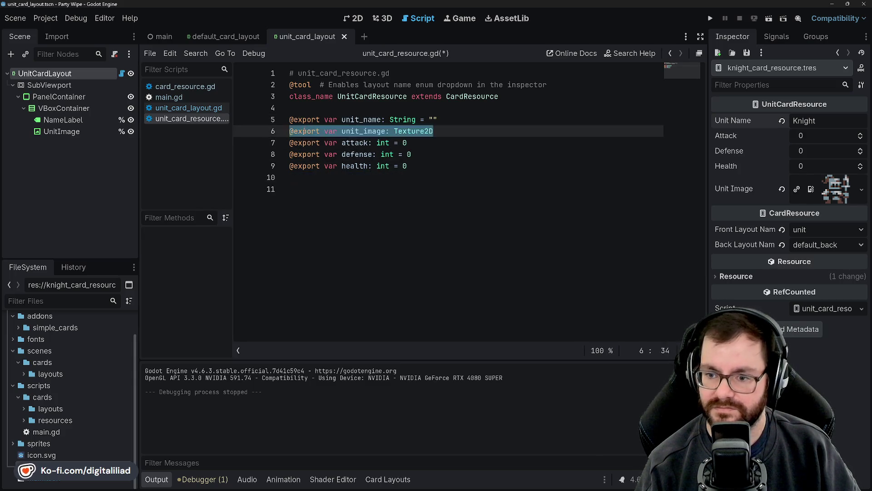
pyautogui.click(309, 184)
pyautogui.press('BackSpace')
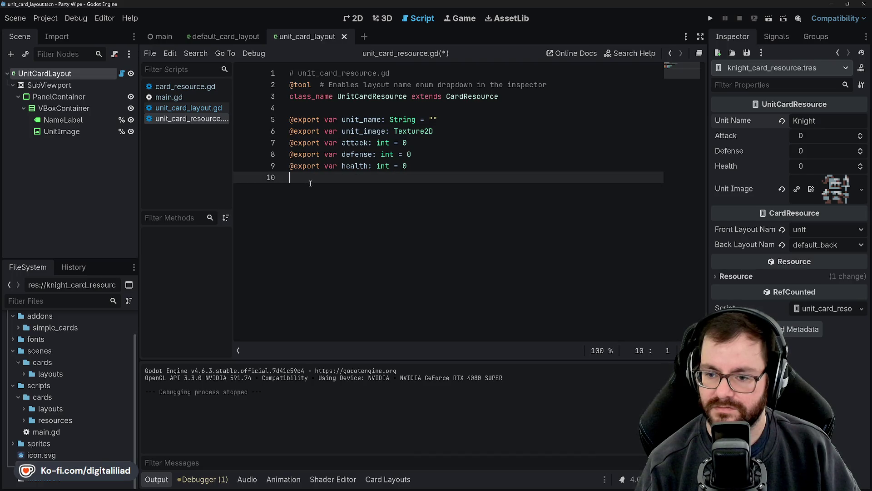
pyautogui.click(525, 143)
pyautogui.hotkey('ctrl', 's')
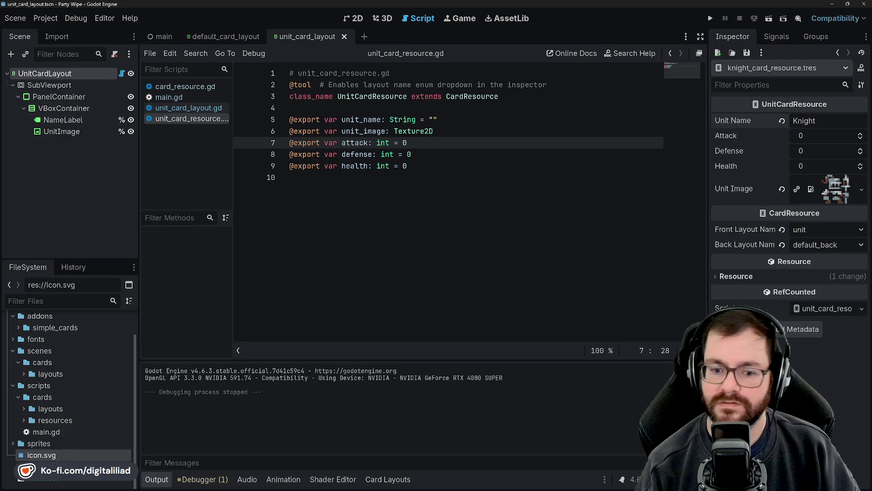
# Reload the knight card resource to check the field order, then switch to the default_card_layout scene.
pyautogui.click(310, 102)
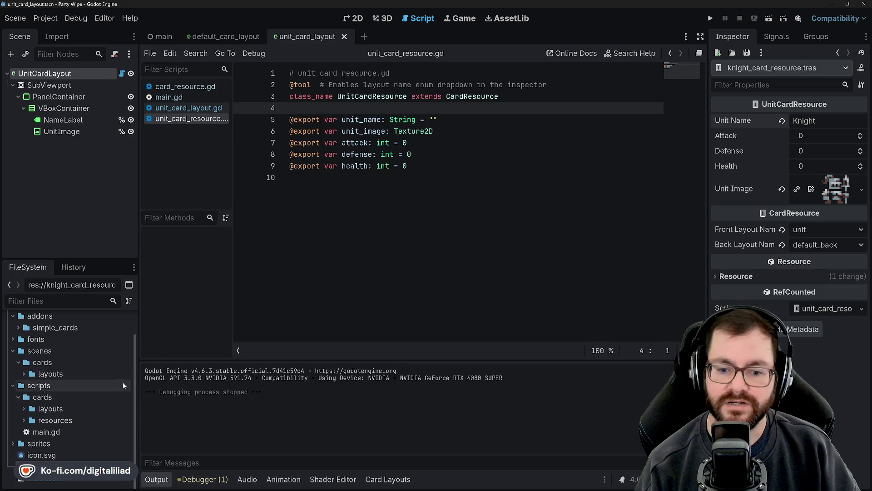
pyautogui.click(376, 175)
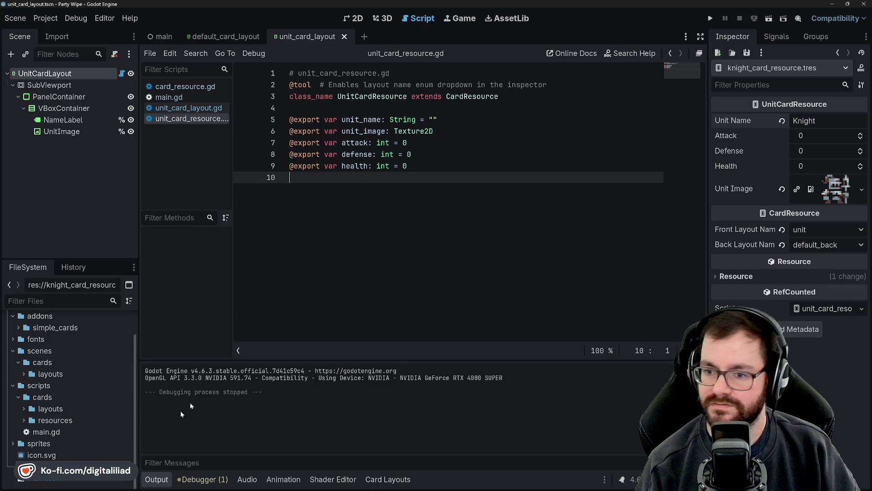
pyautogui.click(77, 454)
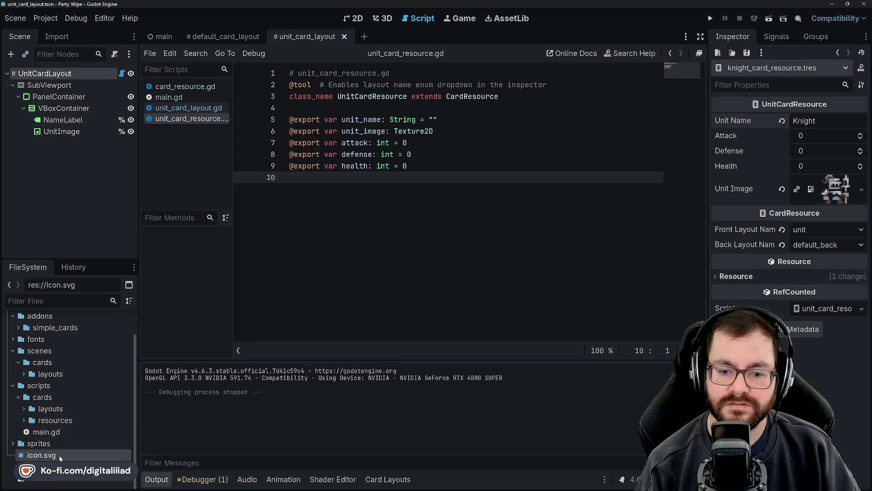
pyautogui.click(59, 455)
pyautogui.click(59, 466)
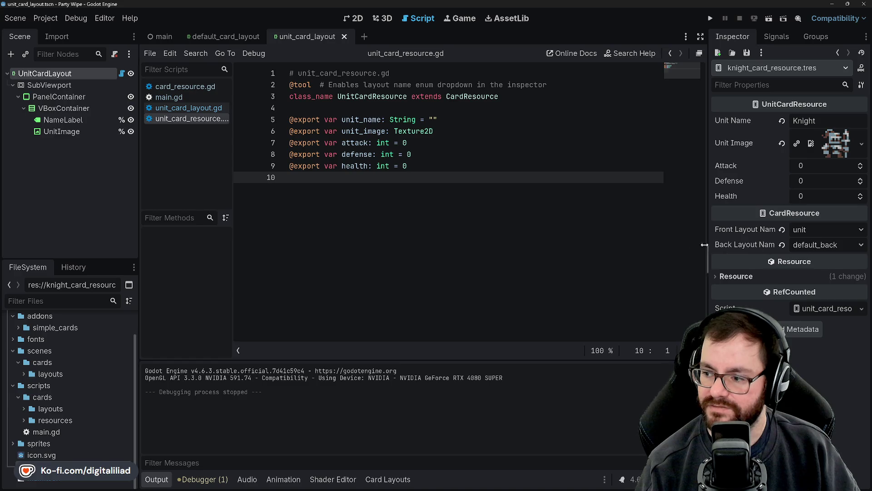
pyautogui.click(424, 145)
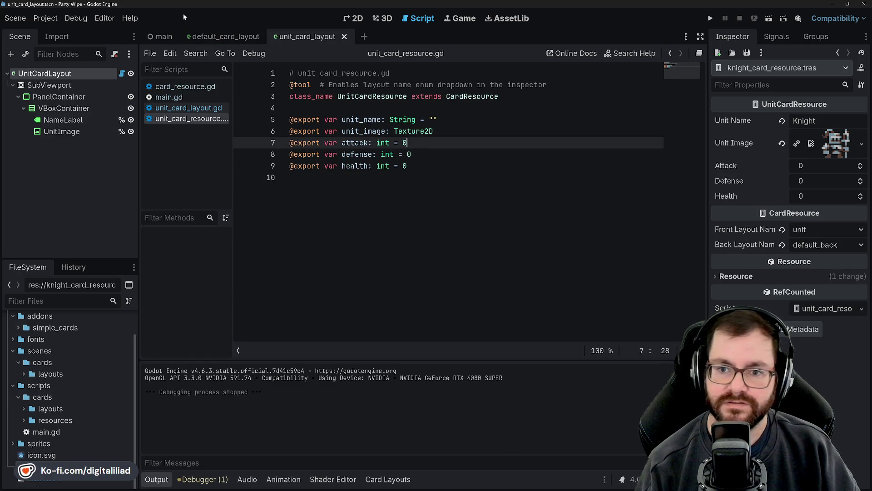
pyautogui.click(220, 37)
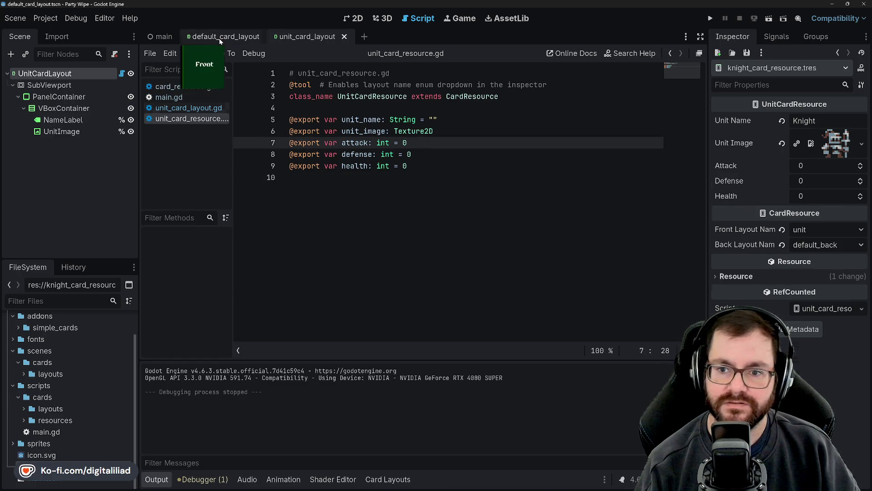
# Open the unit_card_layout.gd script and the unit_card_layout.tscn scene from FileSystem.
pyautogui.click(24, 408)
pyautogui.doubleClick(67, 421)
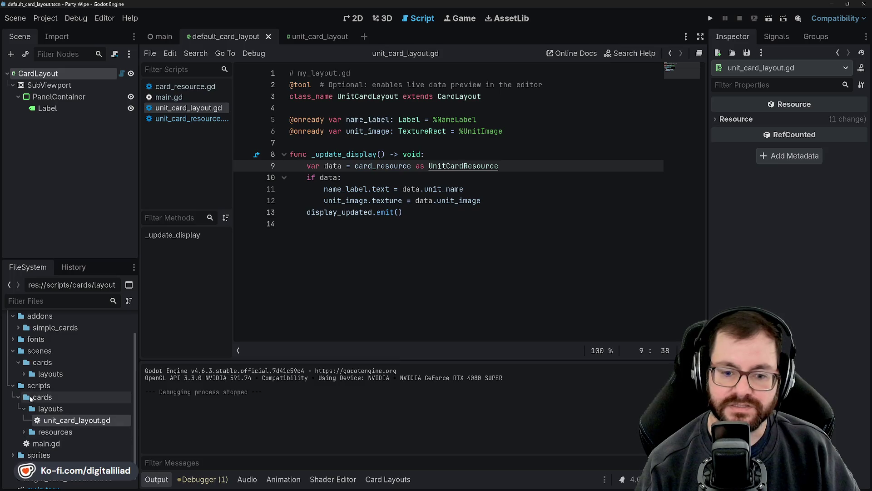
pyautogui.click(24, 374)
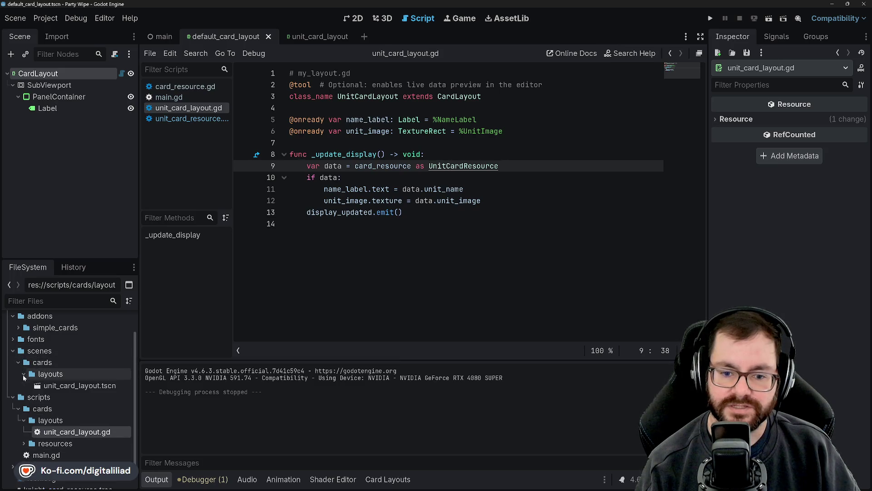
pyautogui.doubleClick(59, 386)
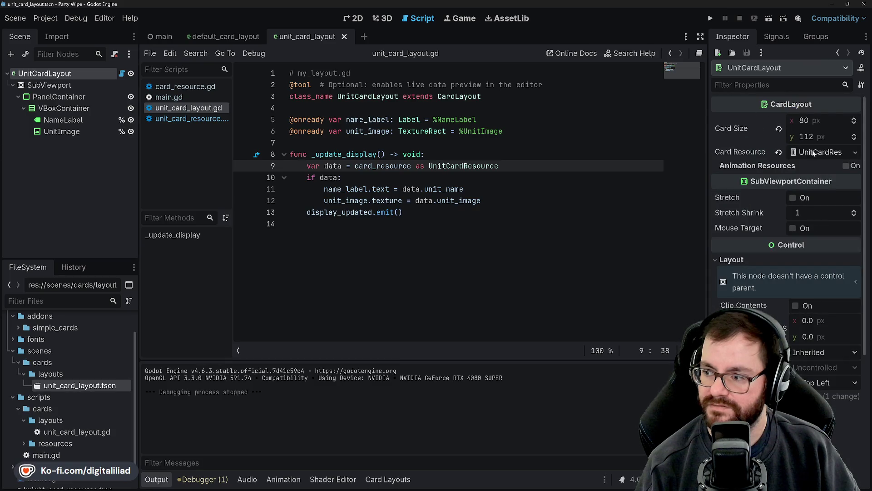
pyautogui.click(487, 142)
# Test-run UnitCardLayout, which still shows a plain Front card, then bring up main.gd.
pyautogui.click(711, 20)
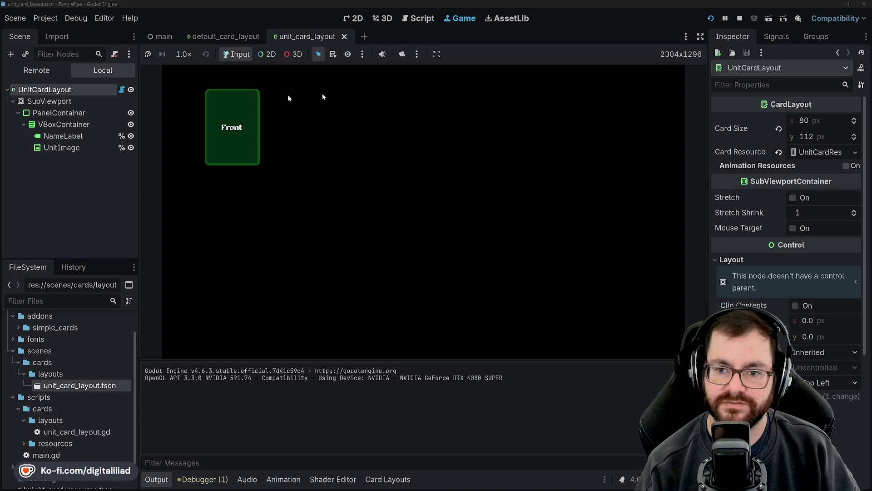
pyautogui.click(739, 19)
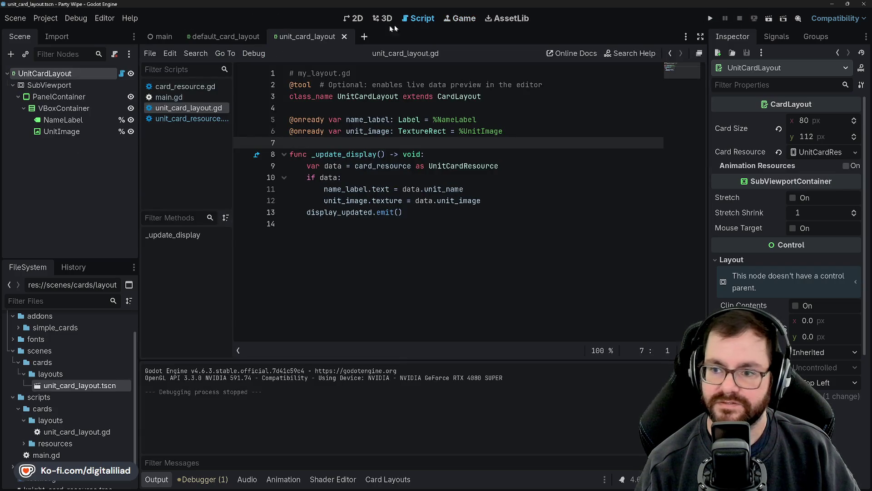
pyautogui.click(166, 39)
pyautogui.click(174, 98)
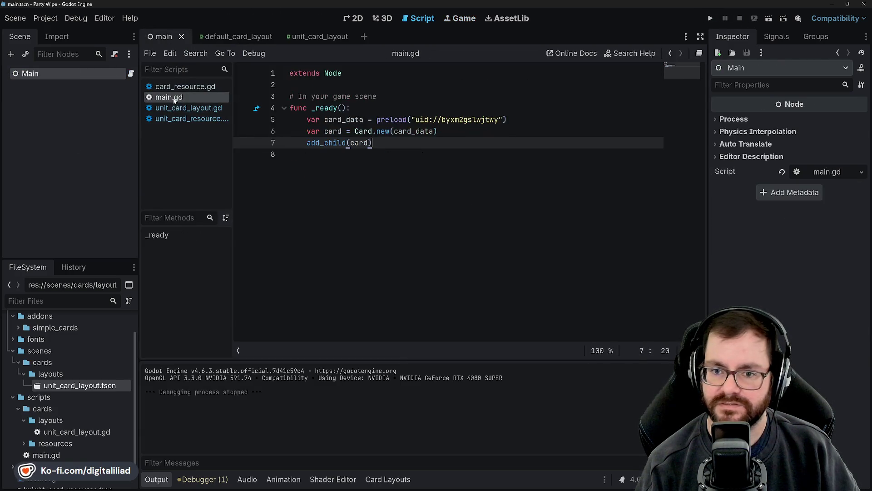
# Clear the old card_data preload value on line 5 of main.gd.
pyautogui.click(363, 131)
pyautogui.click(391, 130)
pyautogui.doubleClick(432, 132)
pyautogui.click(455, 120)
pyautogui.click(431, 108)
pyautogui.click(457, 120)
pyautogui.doubleClick(457, 120)
pyautogui.click(376, 119)
pyautogui.hotkey('shift', 'End')
pyautogui.press('BackSpace')
# Drop knight_card_resource.tres onto line 5 as the new preload and save main.gd.
pyautogui.scroll(-2, 68, 436)
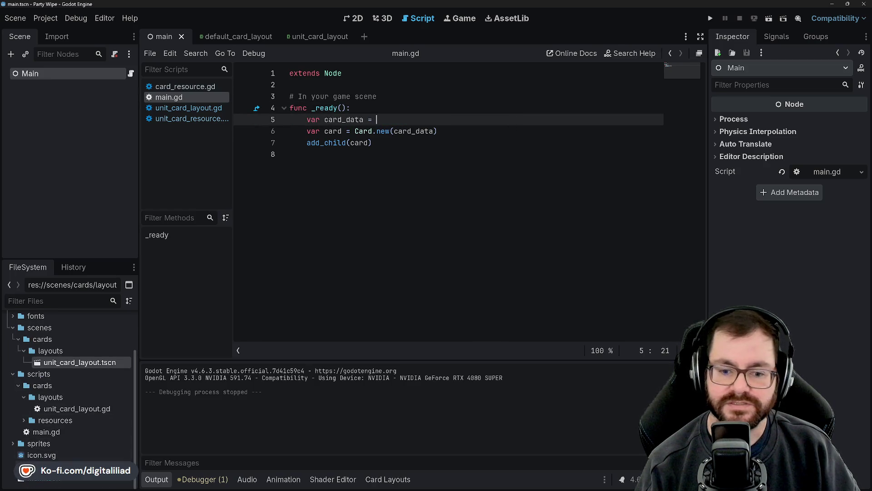
pyautogui.moveTo(69, 466)
pyautogui.mouseDown()
pyautogui.moveTo(324, 273)
pyautogui.moveTo(399, 122)
pyautogui.mouseUp()
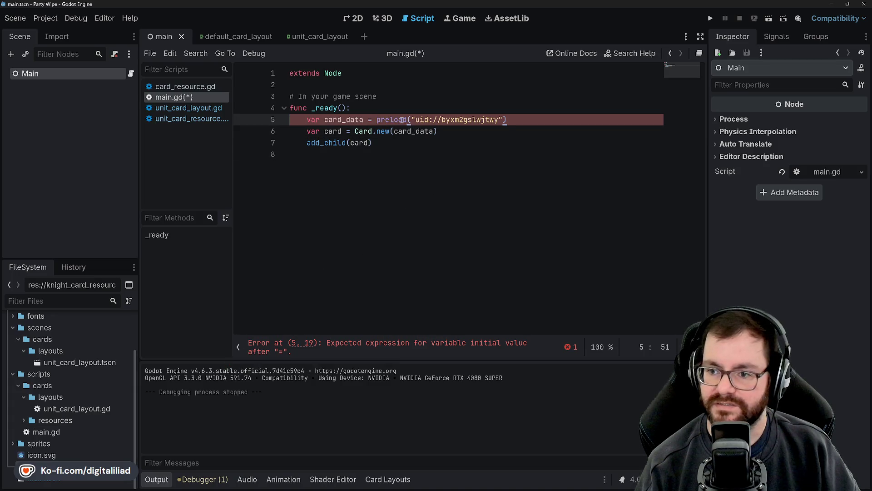
pyautogui.click(399, 150)
pyautogui.hotkey('ctrl', 's')
# Run the project with F5 to check the card, then review the _ready function.
pyautogui.press('F5')
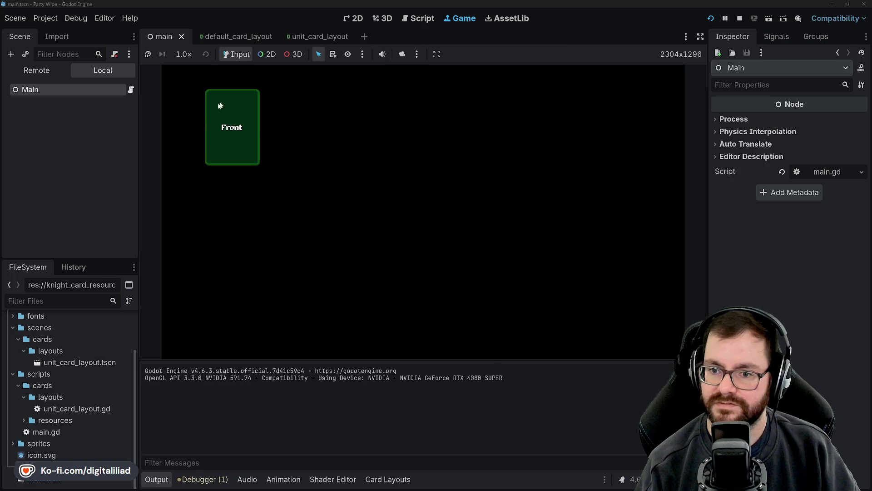
pyautogui.click(739, 18)
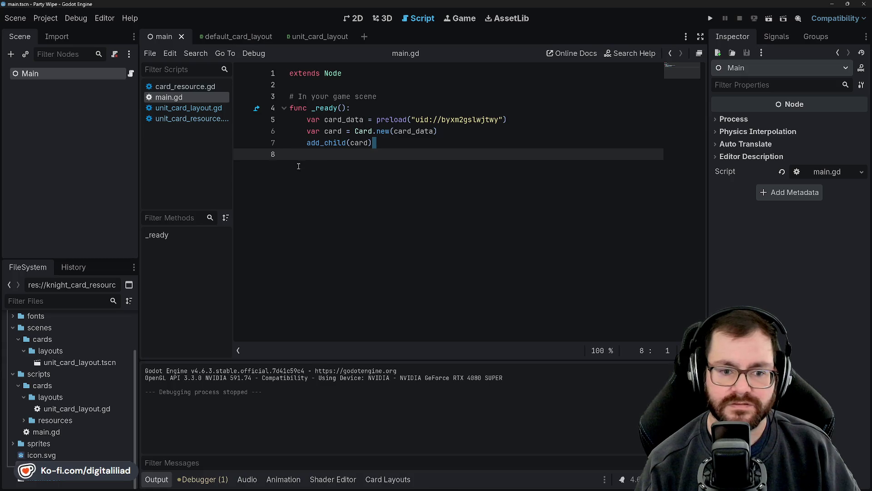
pyautogui.click(354, 107)
pyautogui.click(393, 131)
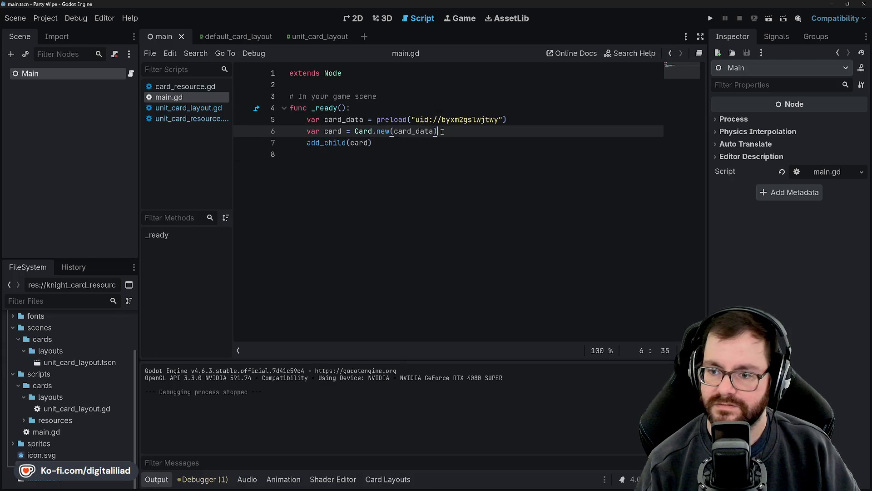
pyautogui.click(398, 109)
pyautogui.click(397, 101)
pyautogui.click(397, 105)
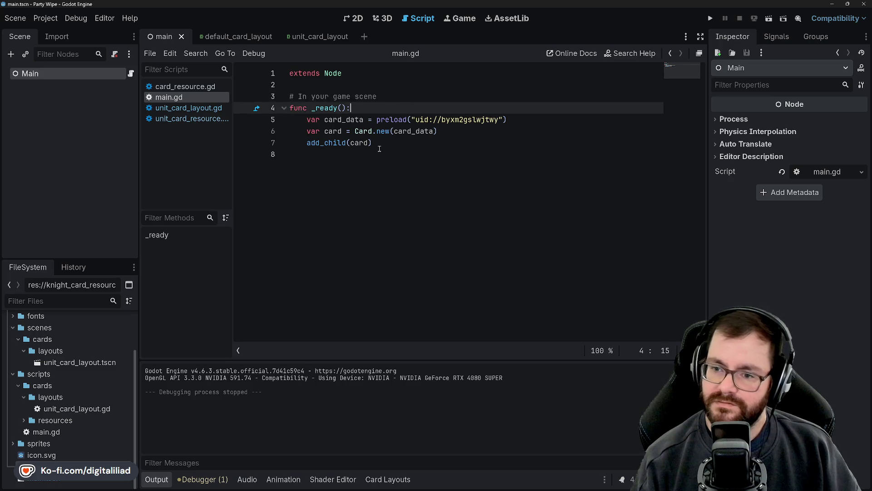
pyautogui.hotkey('ctrl', 'End')
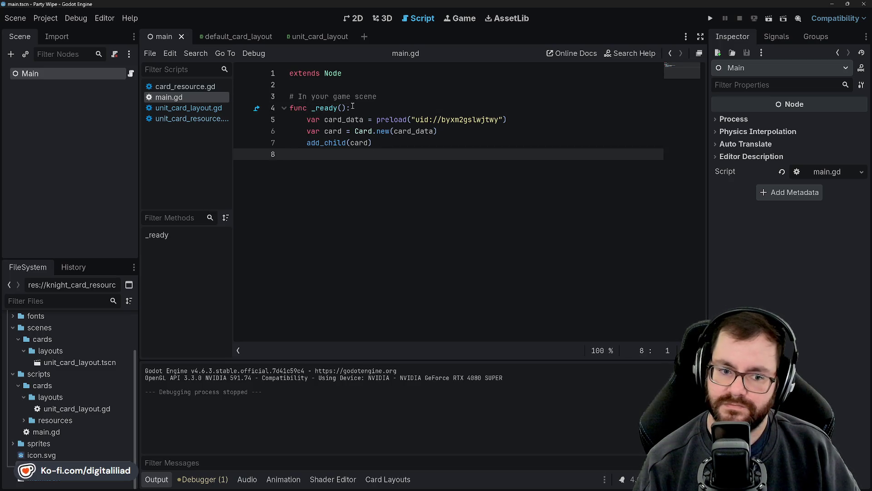
# Open unit_card_layout.gd and select the _update_display function name.
pyautogui.click(182, 108)
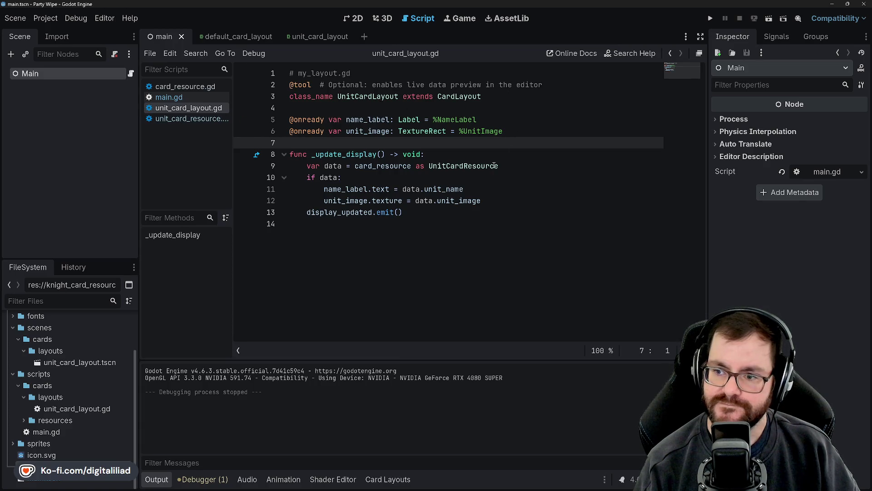
pyautogui.click(365, 175)
pyautogui.doubleClick(345, 155)
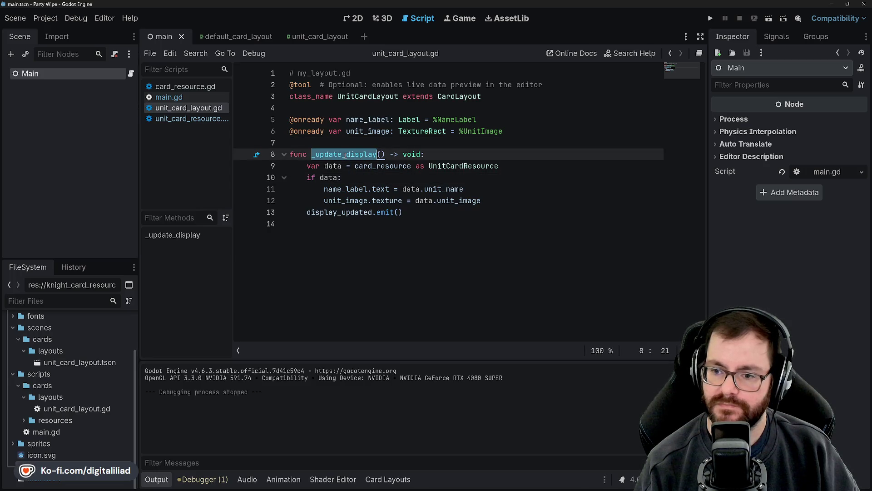
# Review the _update_display function and its if data check in unit_card_layout.gd.
pyautogui.click(360, 173)
pyautogui.doubleClick(345, 154)
pyautogui.click(357, 142)
pyautogui.doubleClick(348, 155)
pyautogui.click(348, 143)
pyautogui.doubleClick(346, 155)
pyautogui.click(318, 143)
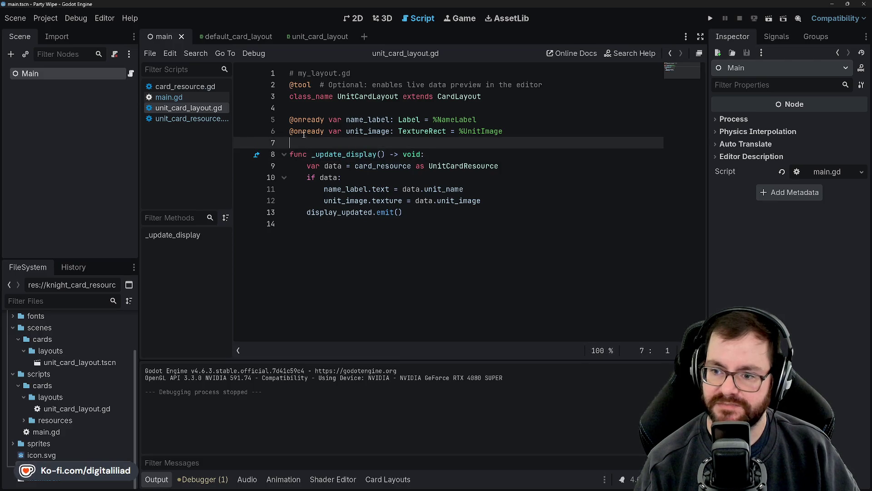
# Assign the knight card resource as UnitCardLayout's Card Resource, save, and run the scene.
pyautogui.click(313, 36)
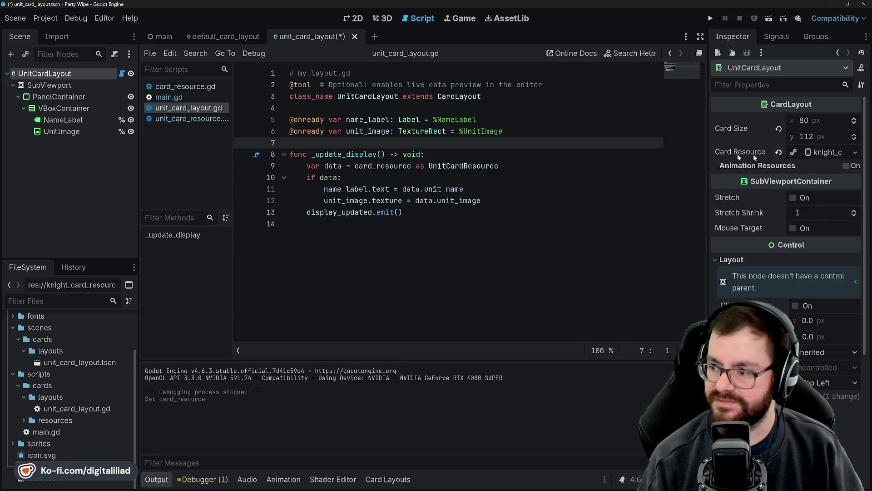
pyautogui.click(432, 166)
pyautogui.hotkey('ctrl', 's')
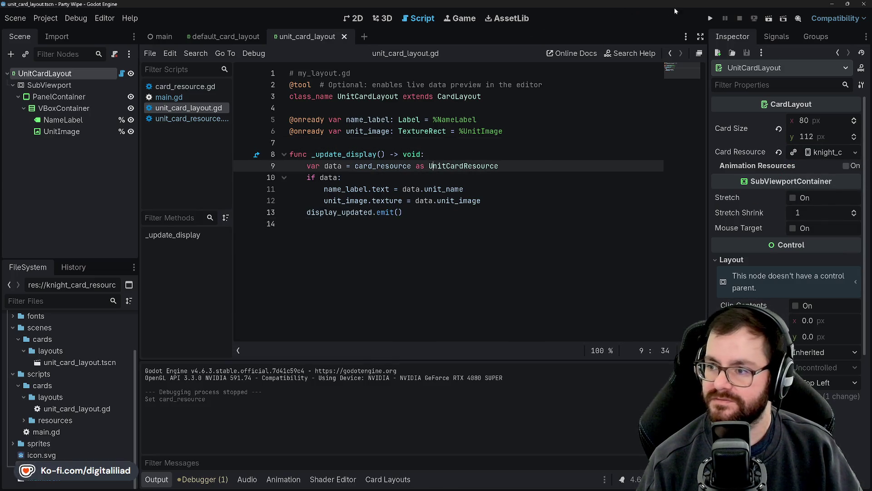
pyautogui.click(711, 18)
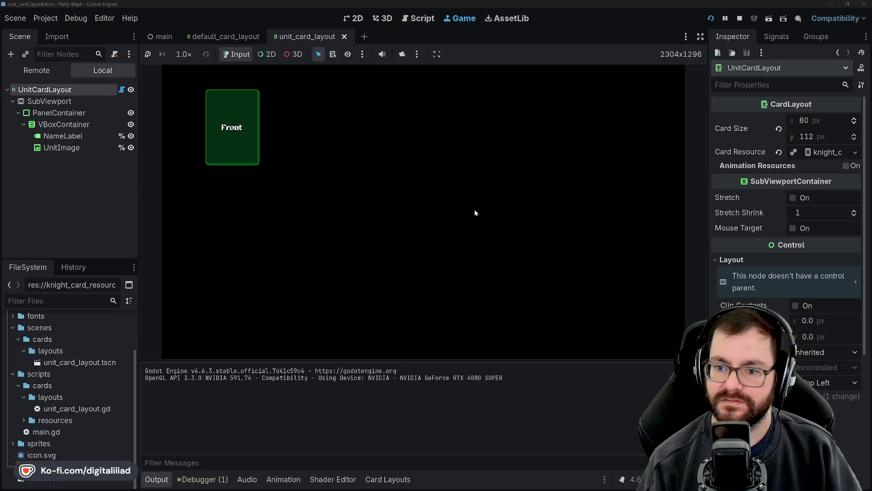
# Stop the game and replace Card Resource with a new UnitCardResource, then save.
pyautogui.click(739, 18)
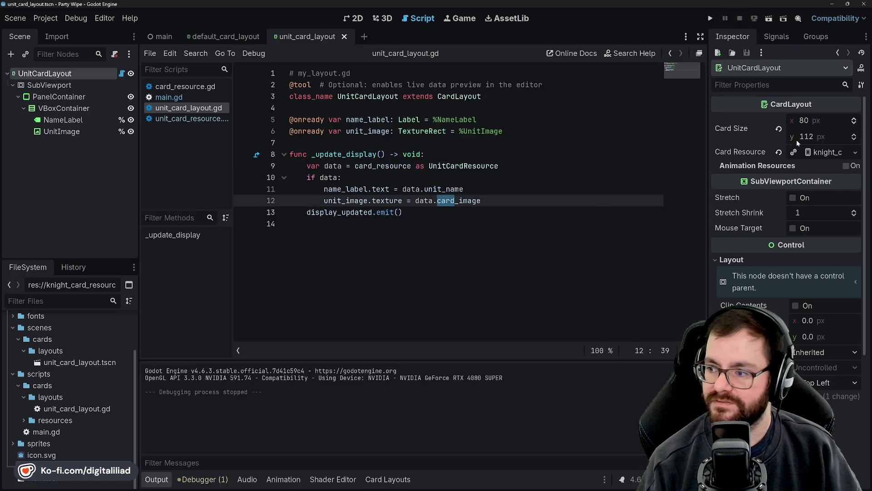
pyautogui.click(779, 151)
pyautogui.click(816, 153)
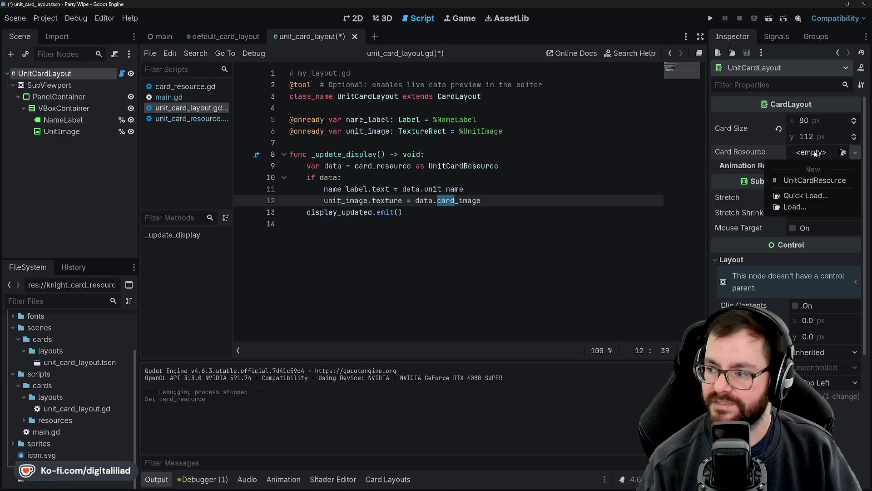
pyautogui.click(835, 180)
pyautogui.click(454, 154)
pyautogui.hotkey('ctrl', 's')
# Update the layout script to read data.card_image and save the scene.
pyautogui.click(418, 178)
pyautogui.press('Down')
pyautogui.press('Down')
pyautogui.press('Down')
pyautogui.press('End')
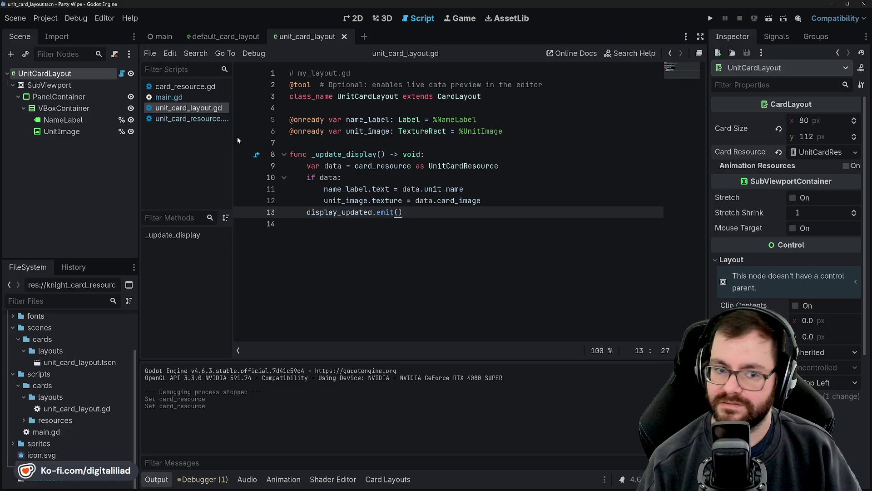
pyautogui.click(311, 152)
pyautogui.click(545, 166)
pyautogui.click(506, 190)
pyautogui.press('Down')
pyautogui.press('Down')
pyautogui.hotkey('ctrl', 's')
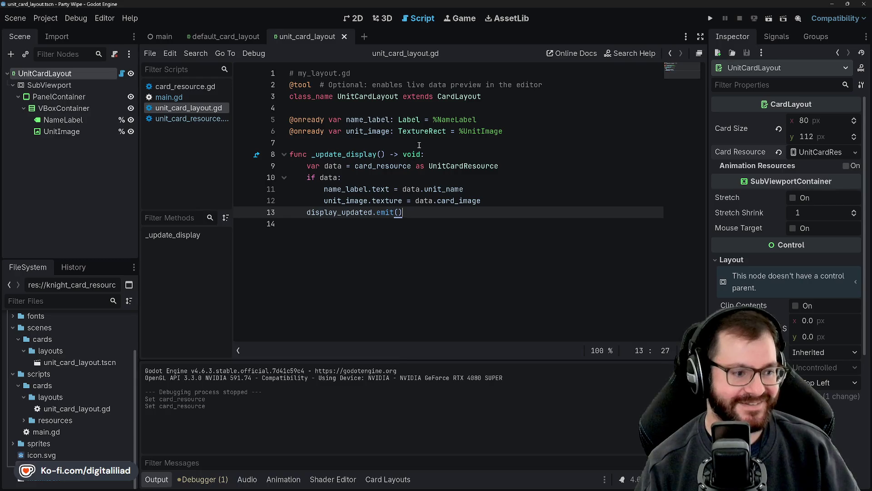
# Review the if data check on line 10, then return to the main scene.
pyautogui.click(348, 109)
pyautogui.click(347, 142)
pyautogui.click(377, 178)
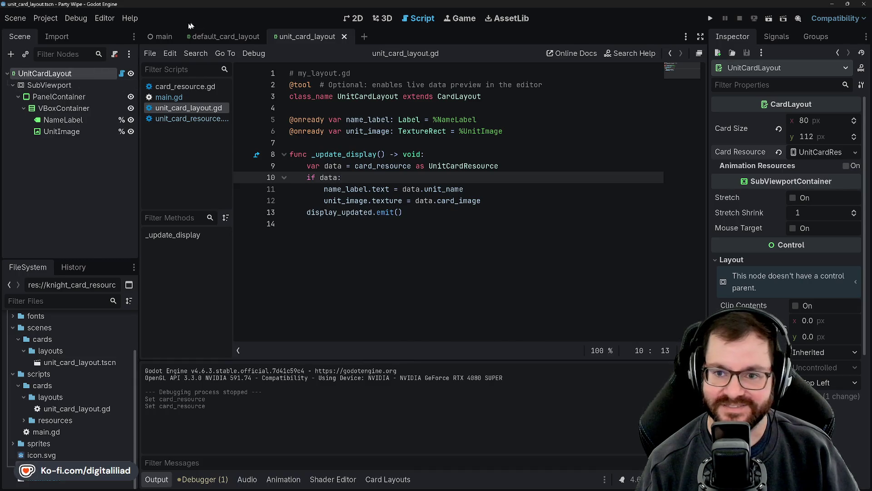
pyautogui.click(164, 37)
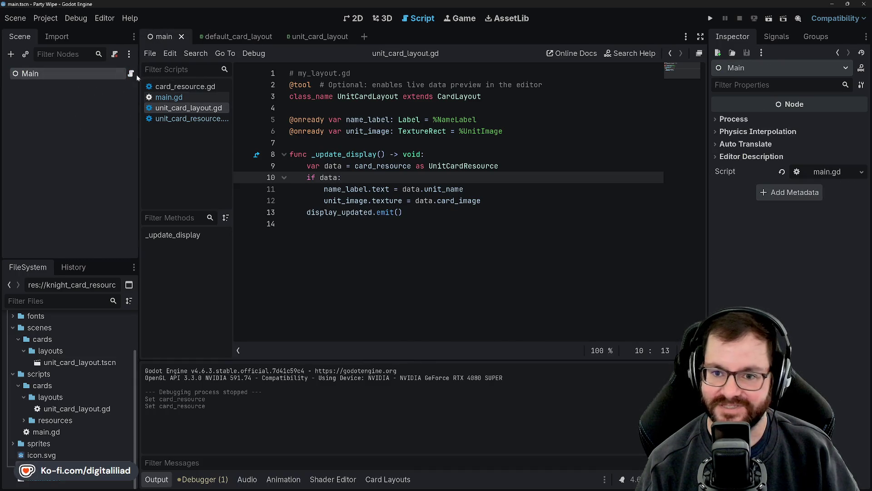
# View the main scene, then the unit_card_layout scene, in the 2D workspace.
pyautogui.click(349, 18)
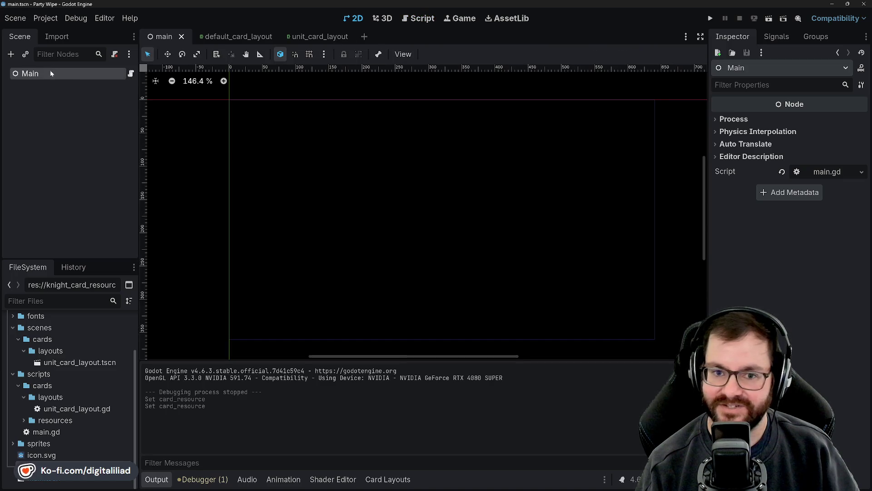
pyautogui.click(417, 18)
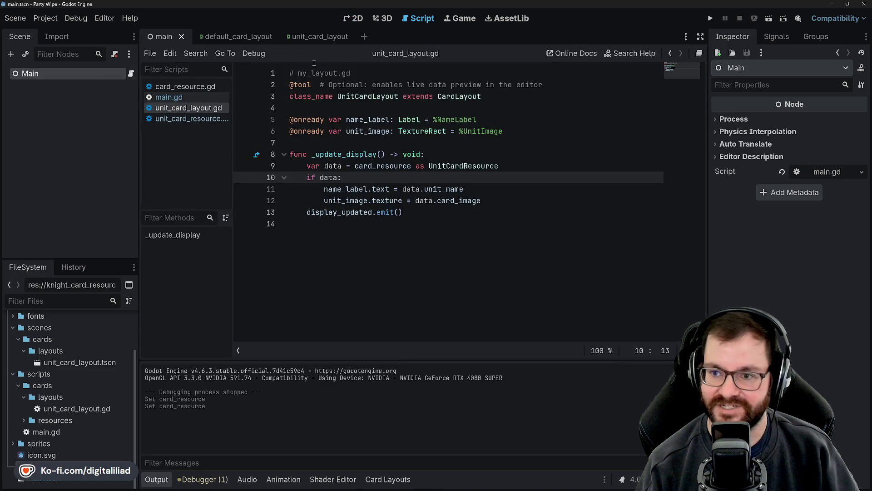
pyautogui.click(290, 39)
pyautogui.click(356, 22)
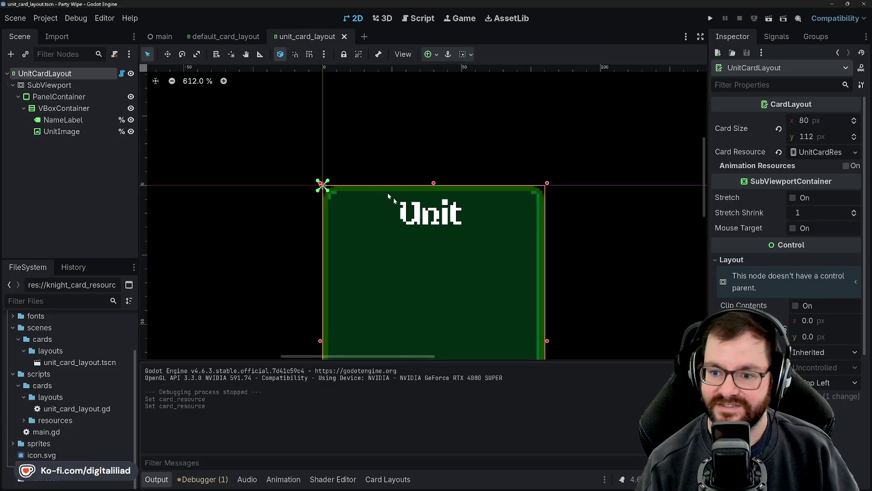
pyautogui.scroll(-6, 371, 109)
pyautogui.scroll(5, 408, 205)
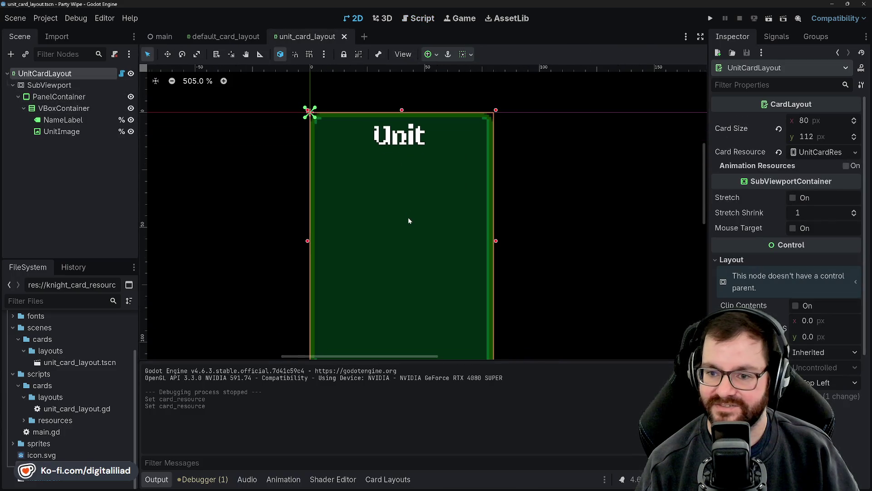
# Inspect the UnitImage and NameLabel nodes, including UnitImage's layout properties.
pyautogui.click(72, 135)
pyautogui.click(77, 123)
pyautogui.click(72, 133)
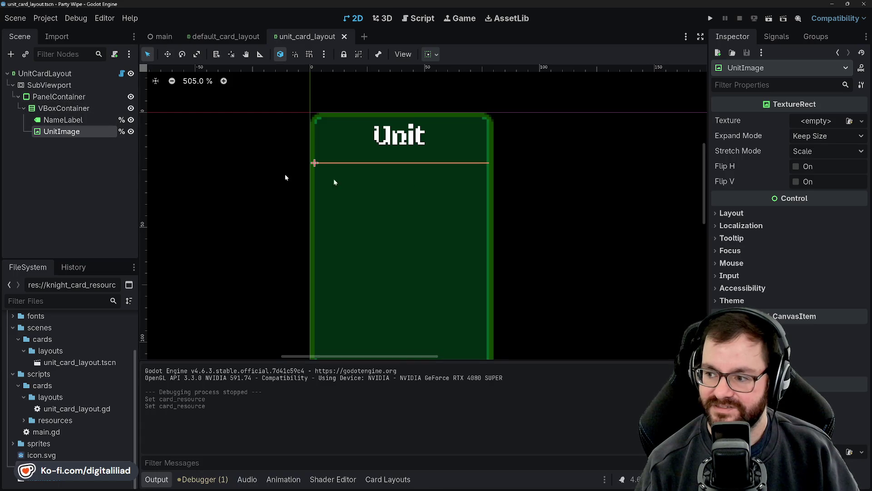
pyautogui.click(732, 213)
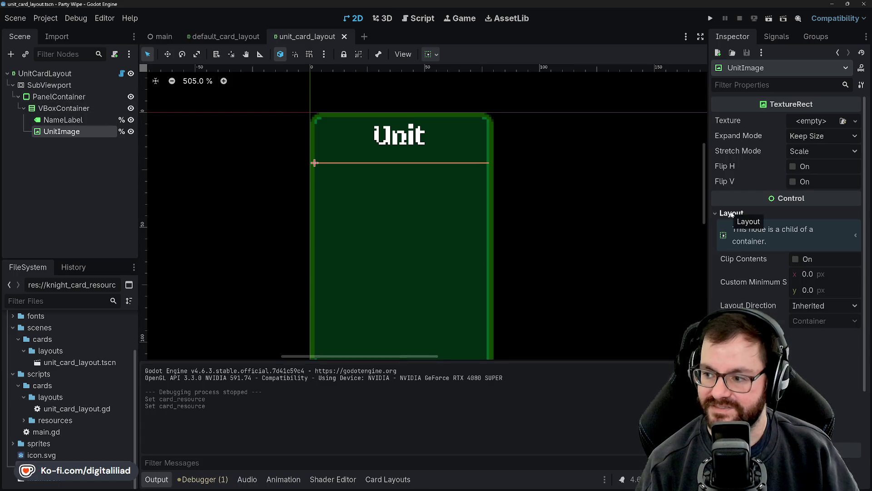
pyautogui.click(731, 213)
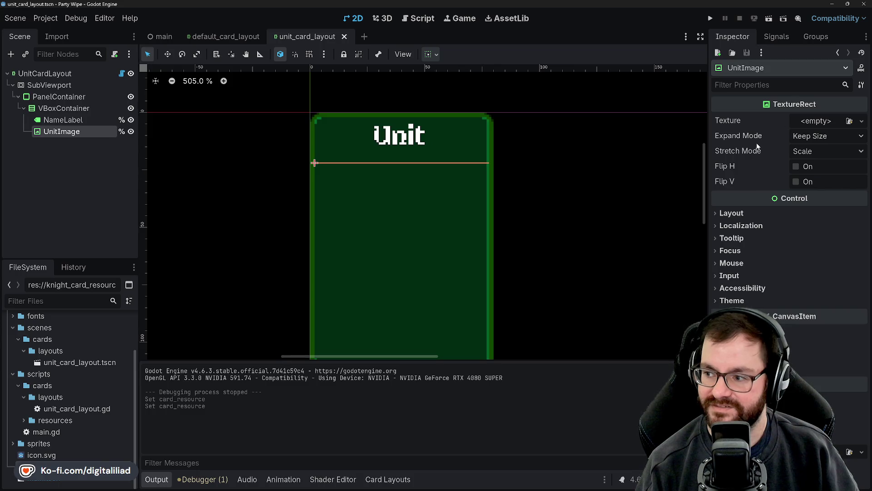
# Step up through VBoxContainer and PanelContainer to UnitCardLayout and open its attached script.
pyautogui.click(63, 119)
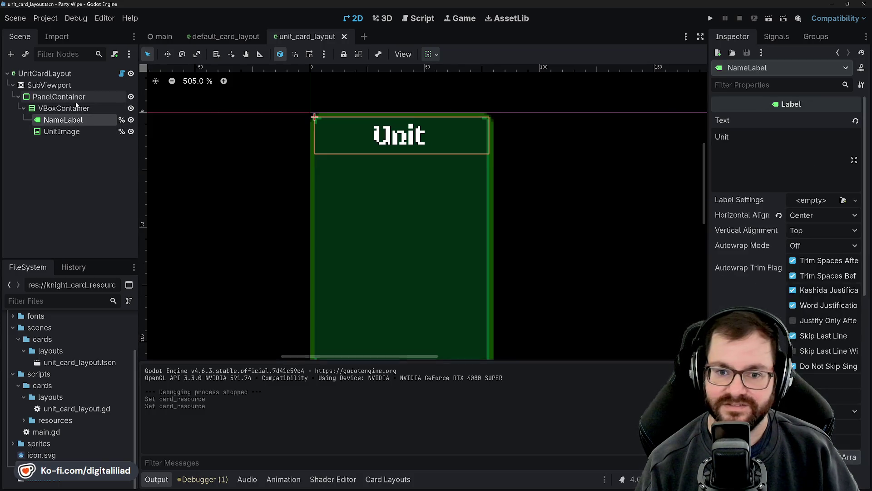
pyautogui.click(64, 108)
pyautogui.click(61, 131)
pyautogui.click(63, 119)
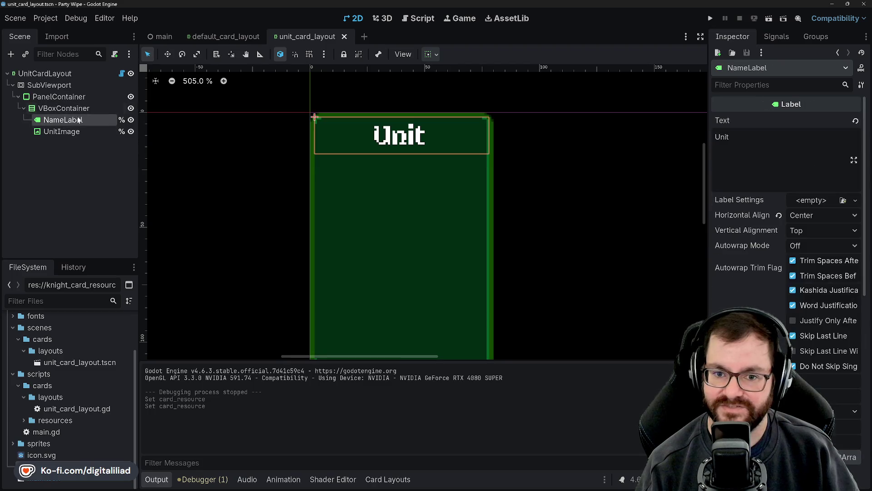
pyautogui.click(64, 108)
pyautogui.click(72, 97)
pyautogui.click(96, 74)
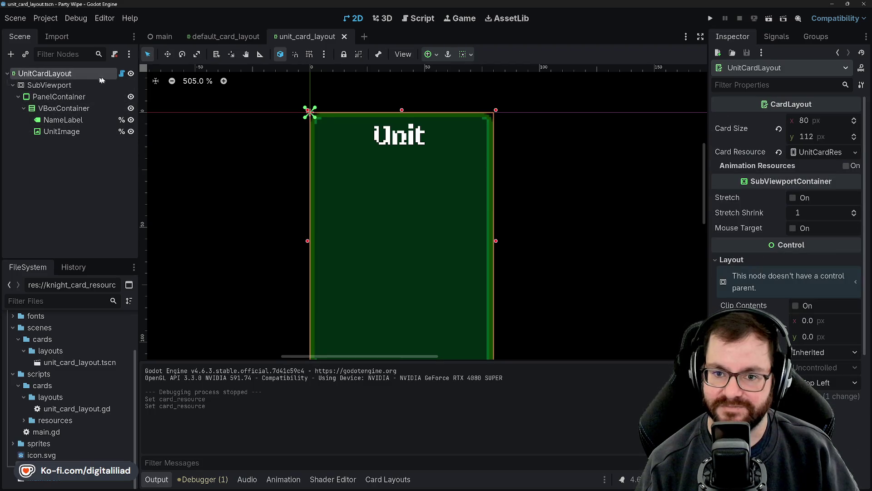
pyautogui.click(123, 75)
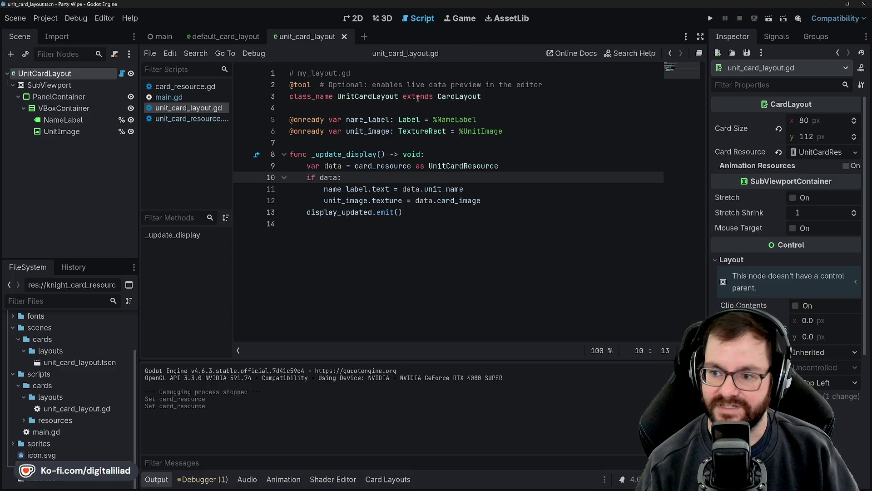
# Jump to the CardLayout base class script, then open card_resource.gd.
pyautogui.keyDown('ctrl'); pyautogui.click(374, 97); pyautogui.keyUp('ctrl')
pyautogui.keyDown('ctrl'); pyautogui.click(464, 96); pyautogui.keyUp('ctrl')
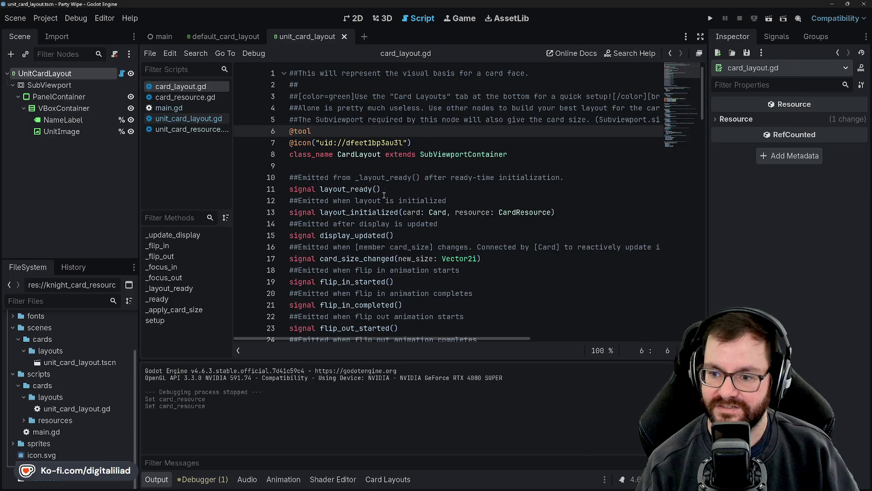
pyautogui.scroll(-4, 454, 182)
pyautogui.click(200, 97)
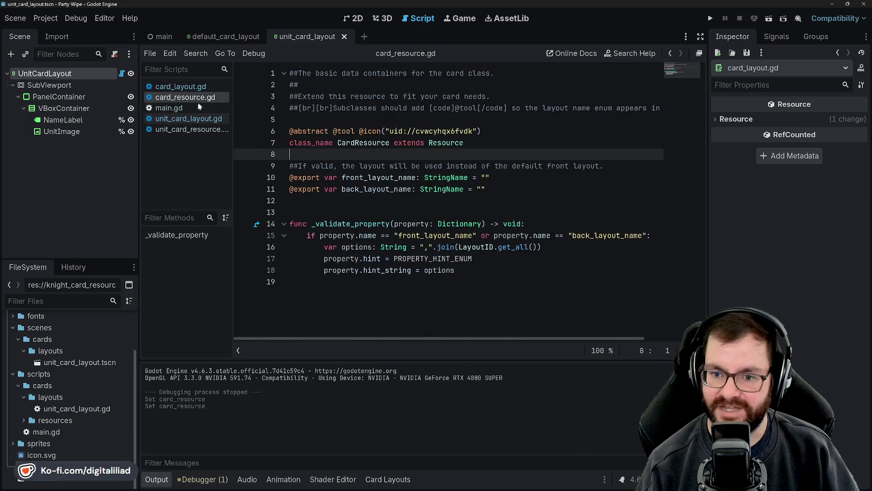
pyautogui.click(369, 200)
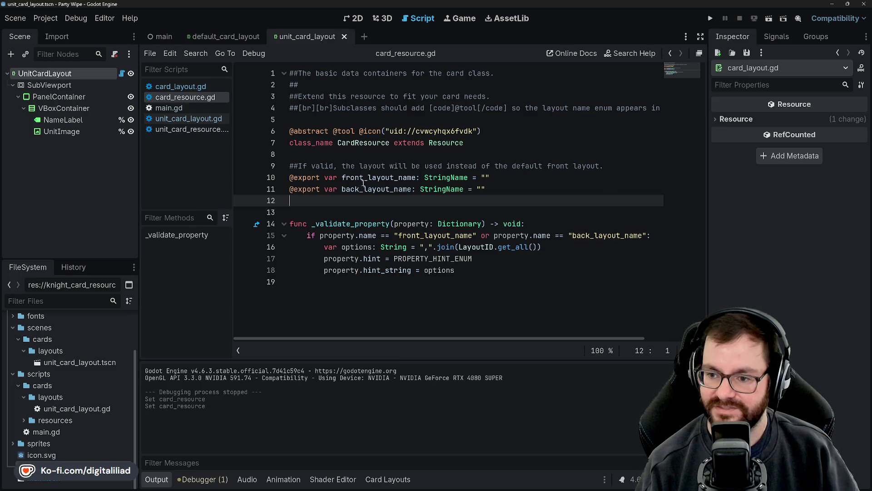
# Examine the front_layout_name export variable in card_resource.gd.
pyautogui.doubleClick(377, 177)
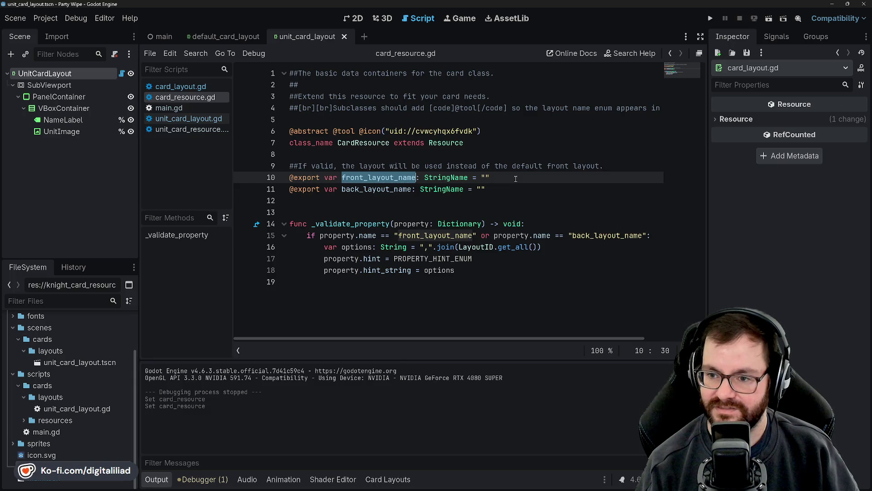
pyautogui.click(364, 215)
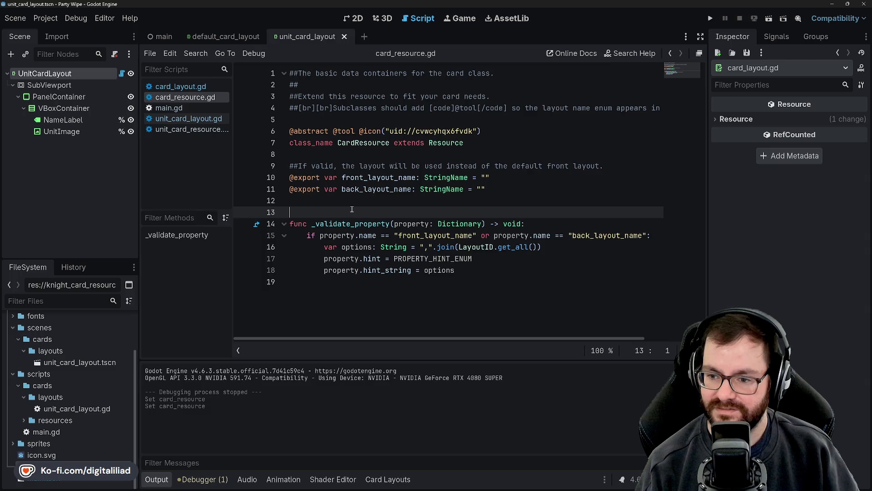
pyautogui.click(350, 205)
pyautogui.click(344, 220)
pyautogui.click(343, 213)
pyautogui.click(353, 202)
pyautogui.click(346, 211)
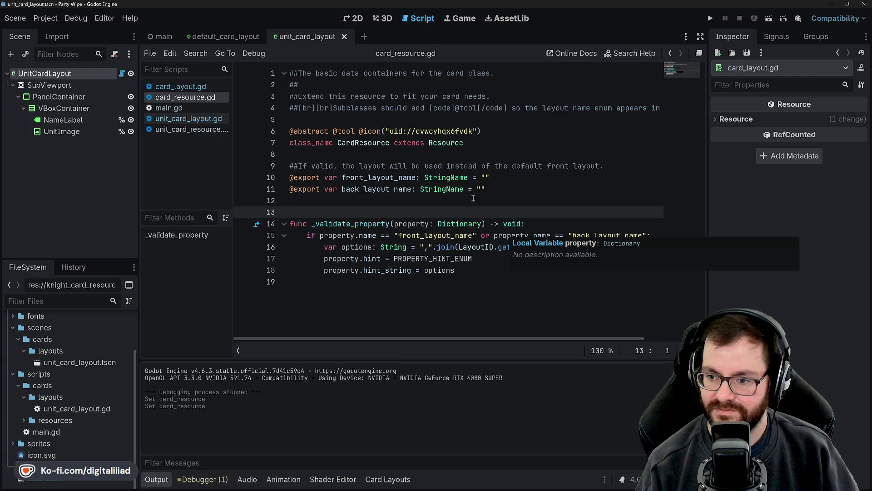
# Inspect the front_layout_name validation check on line 15, then switch to default_card_layout.
pyautogui.click(401, 235)
pyautogui.doubleClick(401, 235)
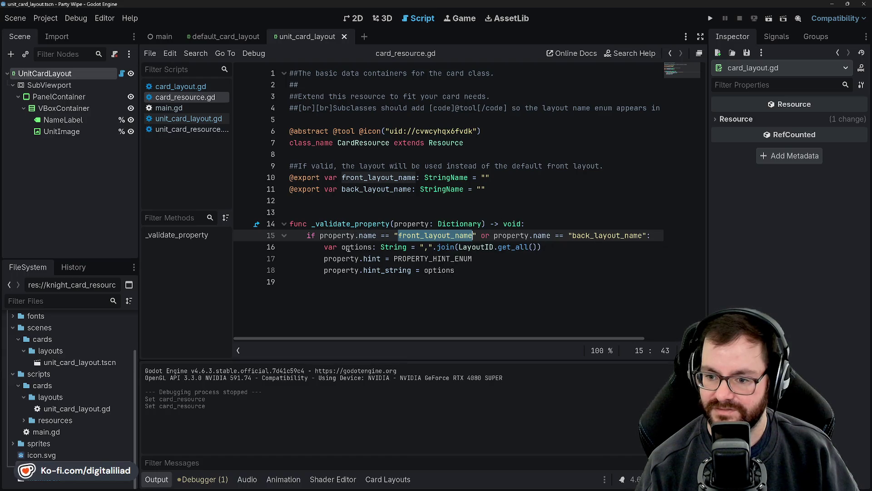
pyautogui.click(394, 214)
pyautogui.click(363, 194)
pyautogui.click(334, 211)
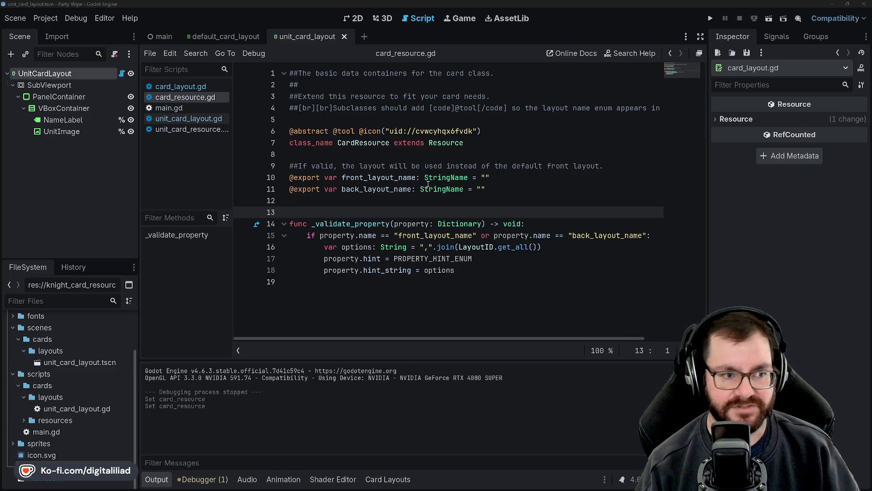
pyautogui.click(363, 154)
pyautogui.click(334, 202)
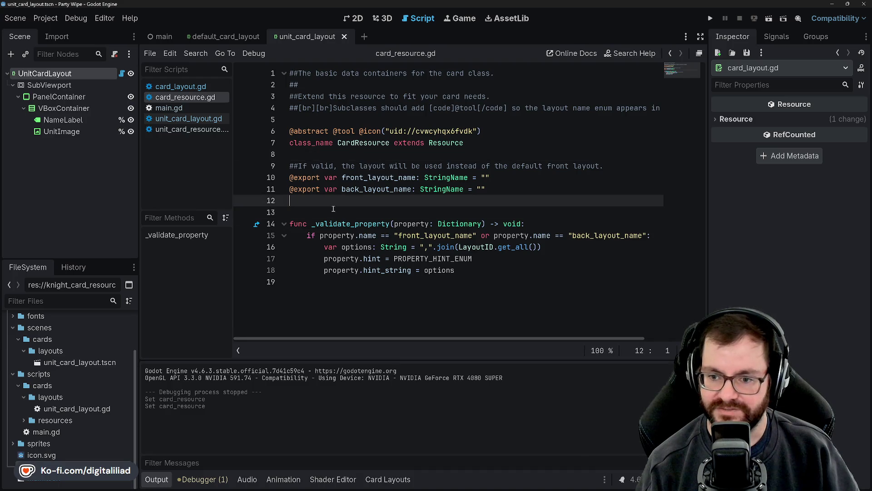
pyautogui.click(334, 211)
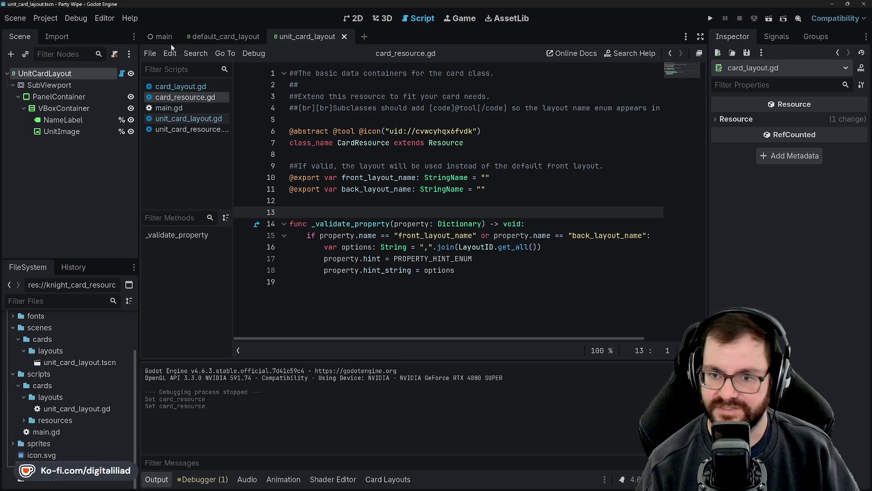
pyautogui.click(243, 37)
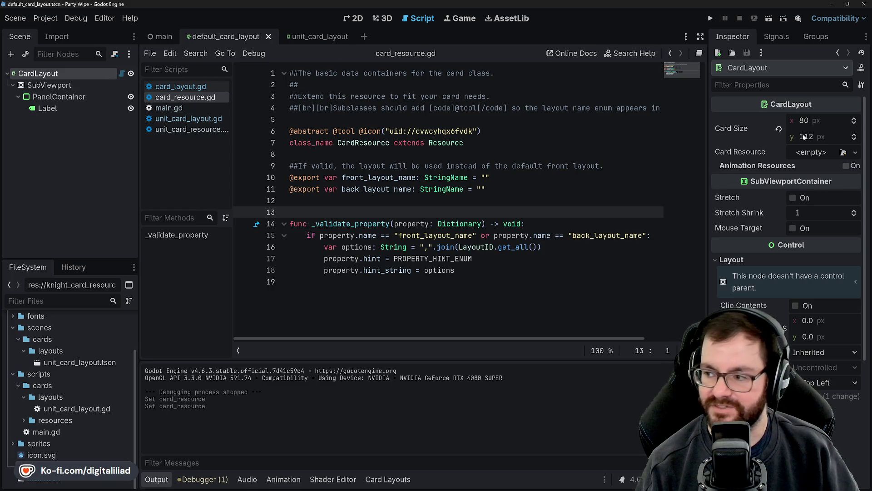
# Return to the unit_card_layout scene, then head for the browser via the taskbar.
pyautogui.click(314, 36)
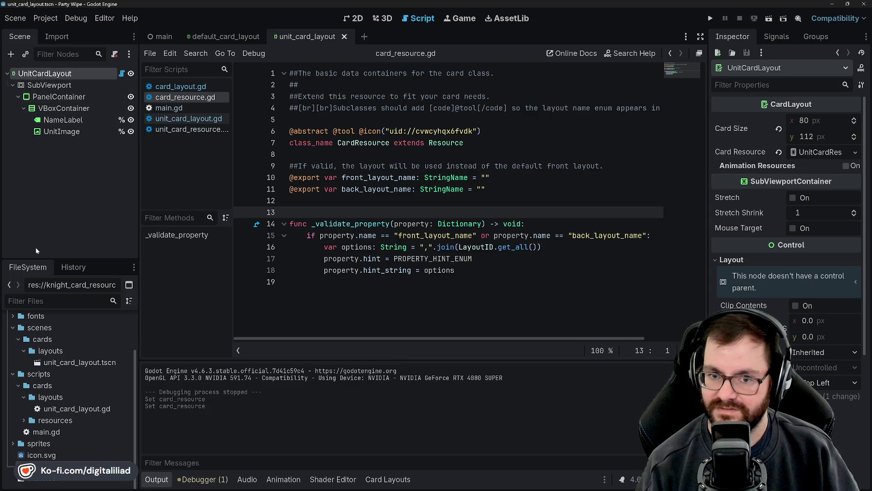
pyautogui.moveTo(555, 489)
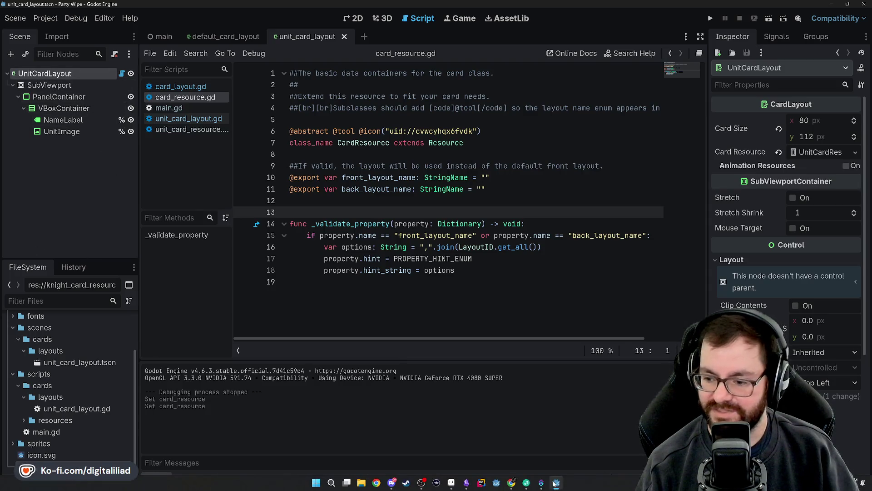
pyautogui.click(527, 484)
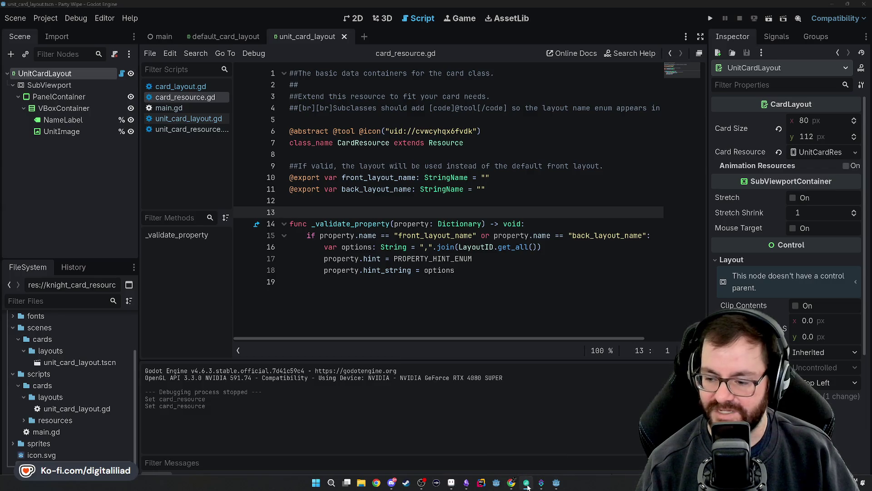
# Bring up the Simple Cards GitHub README and scroll through its layout script example.
pyautogui.moveTo(514, 484)
pyautogui.click(560, 449)
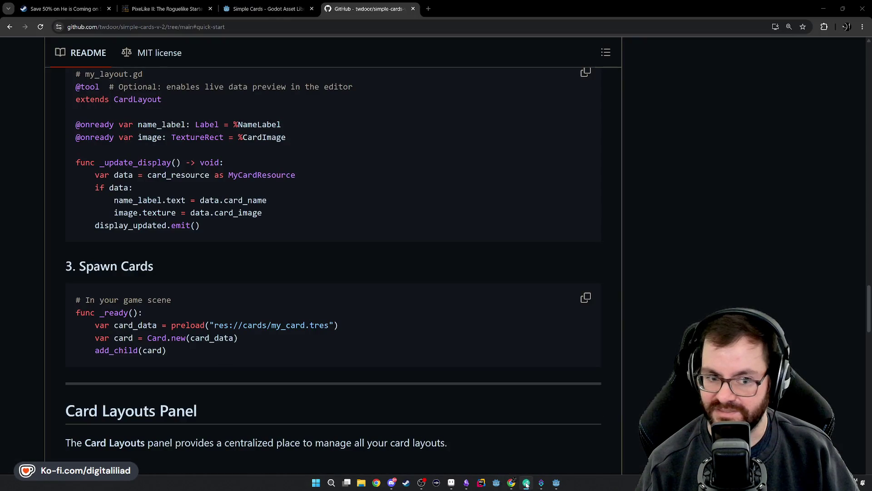
pyautogui.scroll(-3, 63, 144)
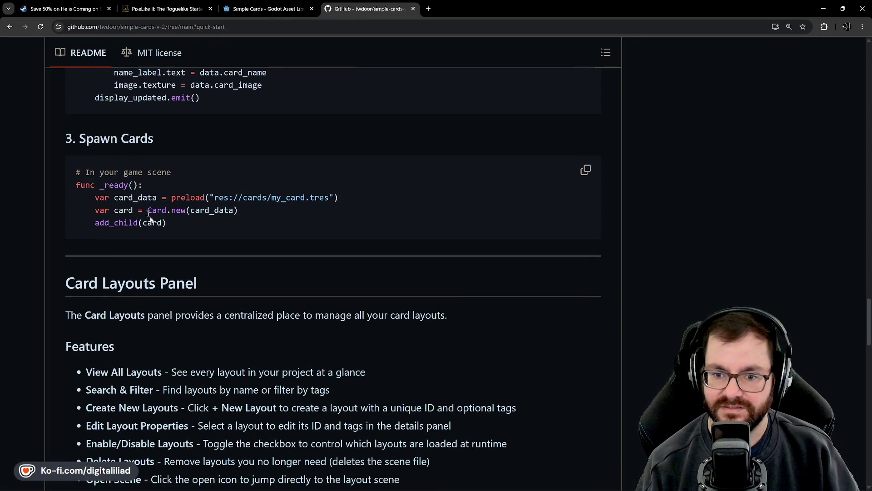
pyautogui.scroll(4, 155, 232)
pyautogui.scroll(2, 354, 213)
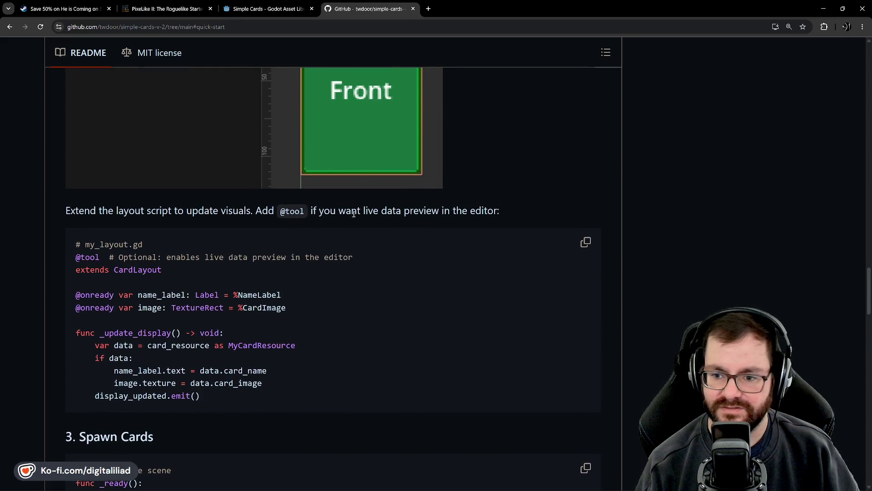
pyautogui.scroll(-3, 27, 127)
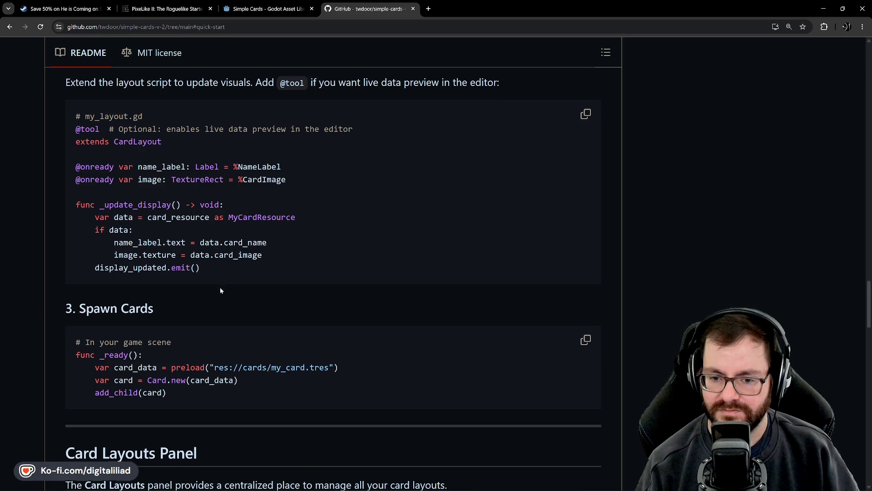
pyautogui.scroll(-3, 221, 290)
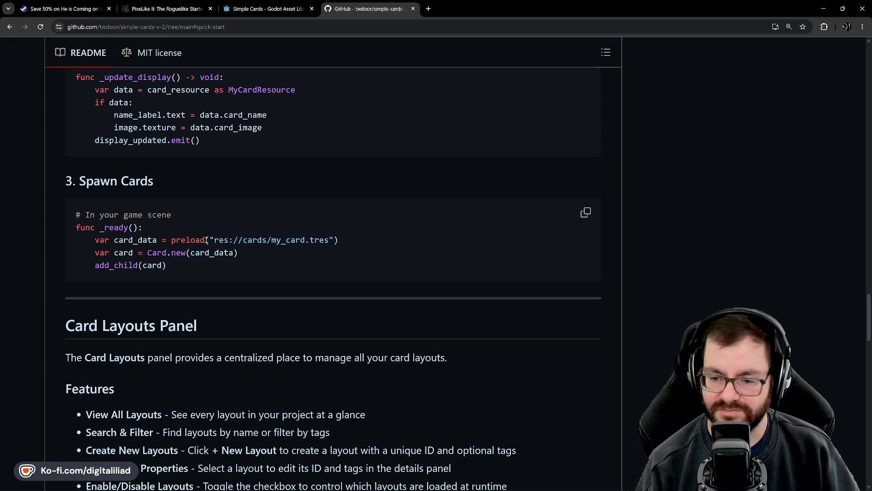
pyautogui.scroll(10, 207, 240)
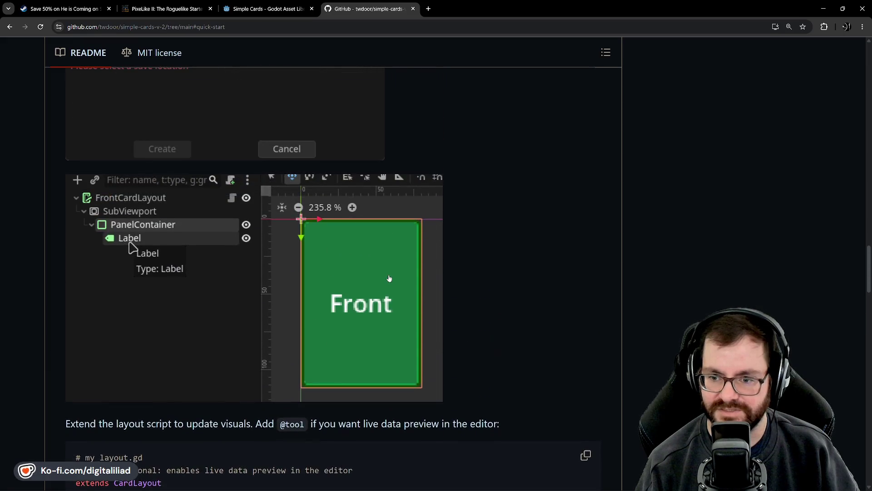
pyautogui.scroll(7, 318, 272)
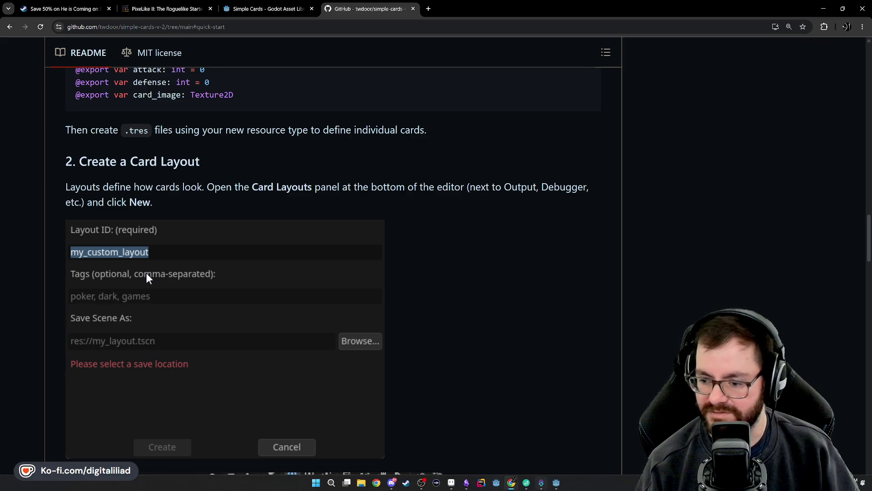
# Scroll the README down to the Spawn Cards step, then switch back to Godot.
pyautogui.hotkey('alt', 'Tab')
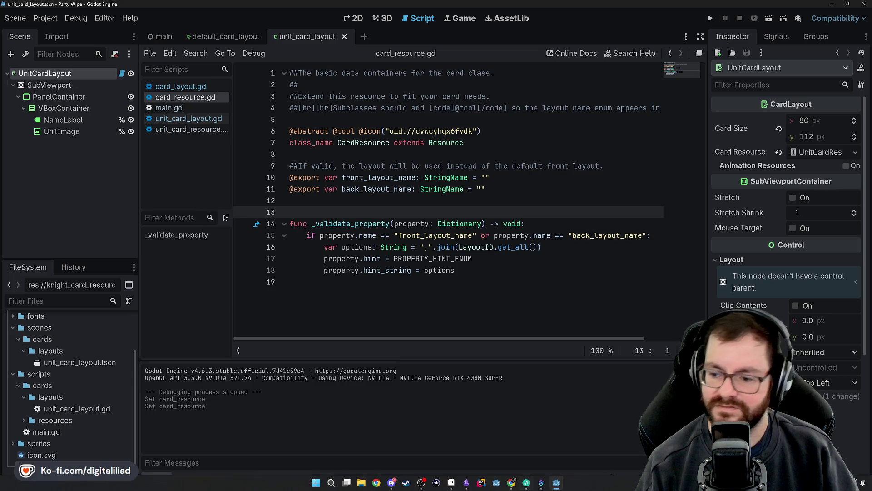
pyautogui.click(511, 445)
pyautogui.scroll(4, 336, 307)
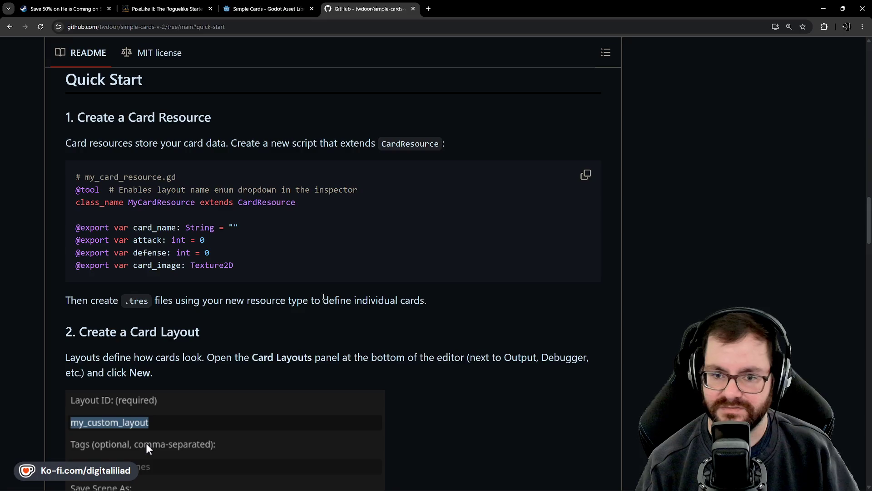
pyautogui.scroll(-5, 236, 245)
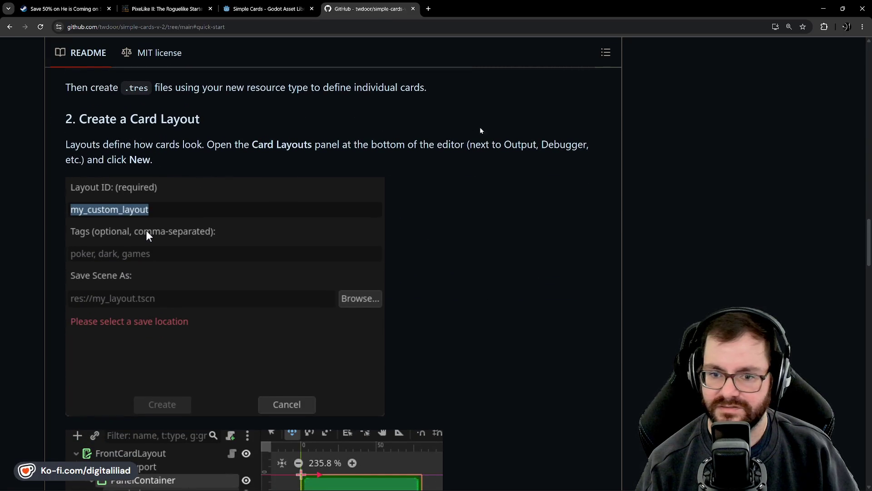
pyautogui.scroll(-2, 110, 136)
pyautogui.scroll(-5, 109, 130)
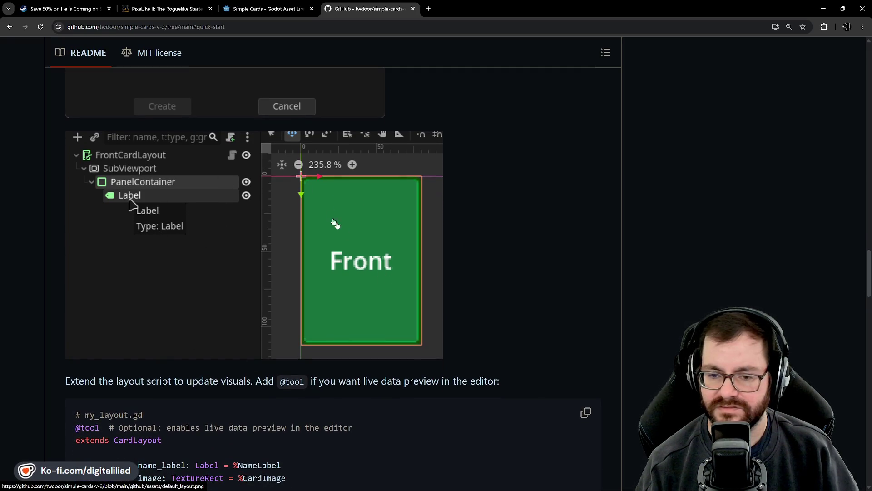
pyautogui.scroll(-4, 476, 272)
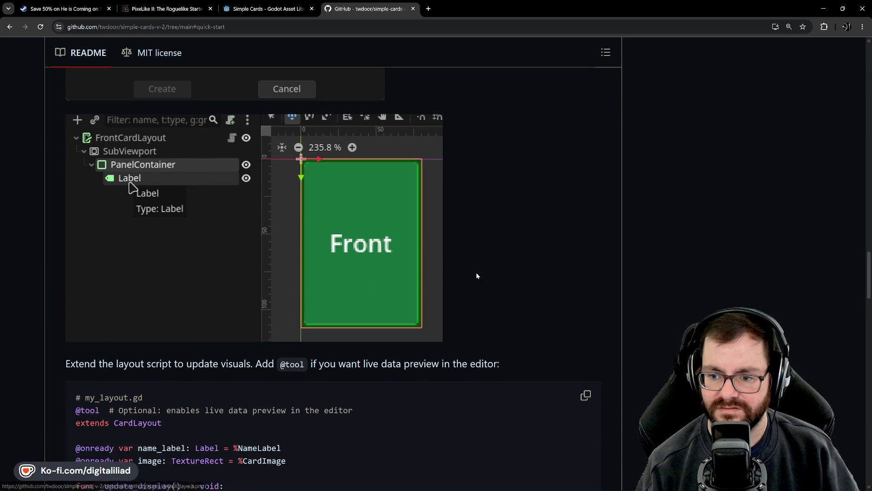
pyautogui.scroll(-4, 353, 347)
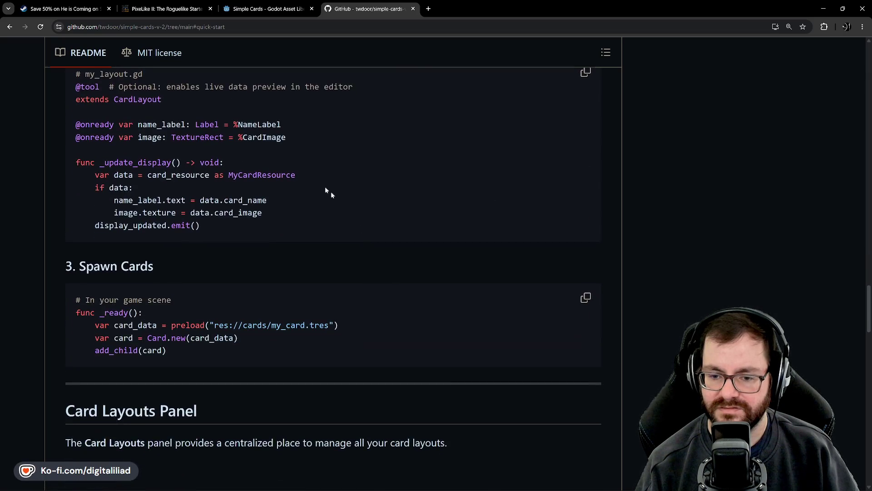
pyautogui.scroll(3, 322, 232)
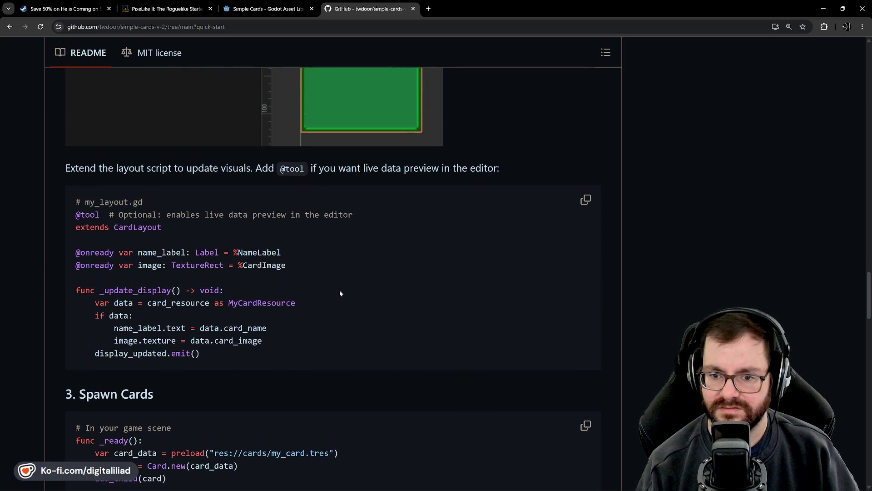
pyautogui.scroll(-2, 344, 288)
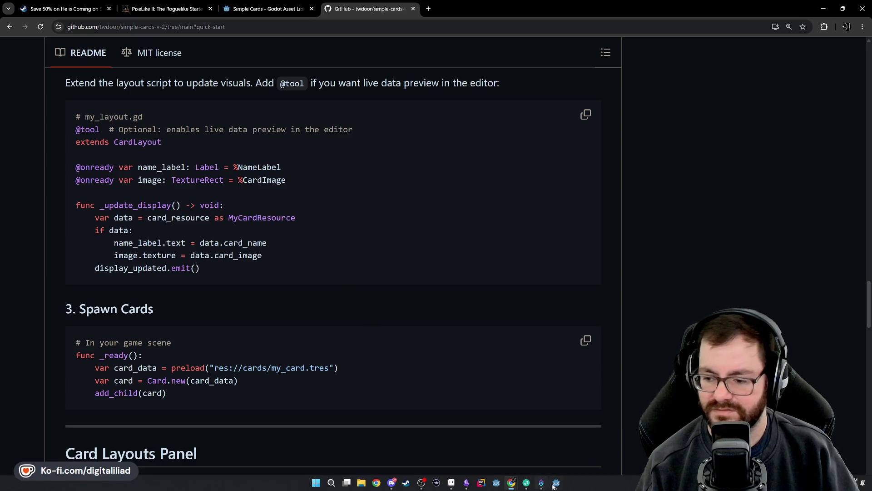
pyautogui.click(556, 485)
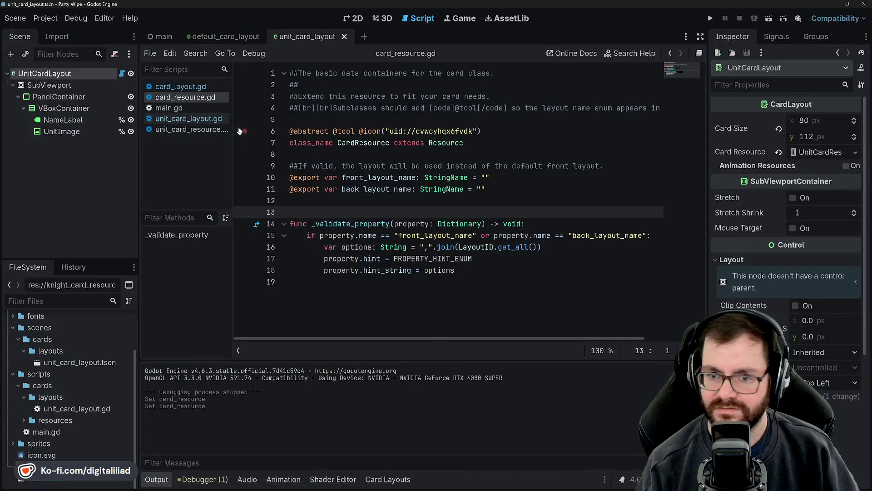
# Open unit_card_resource.gd and click up the scene tree to the UnitCardLayout root.
pyautogui.click(181, 119)
pyautogui.click(187, 130)
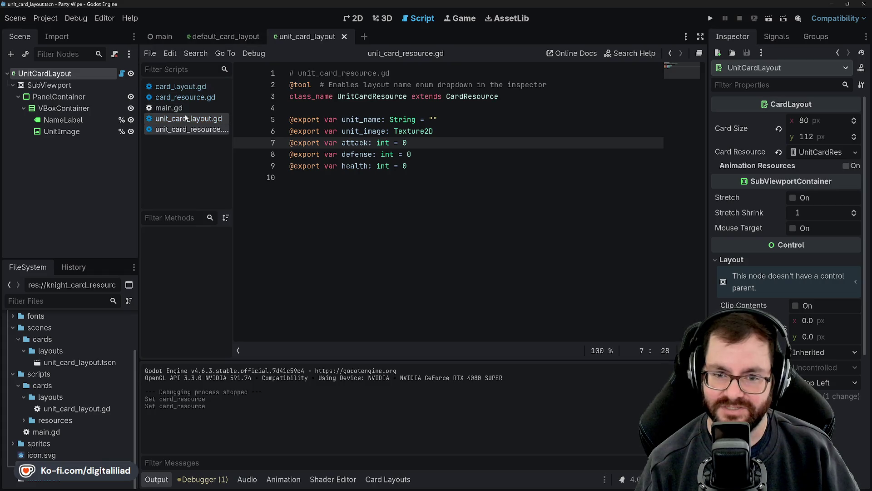
pyautogui.click(63, 109)
pyautogui.click(66, 97)
pyautogui.click(68, 84)
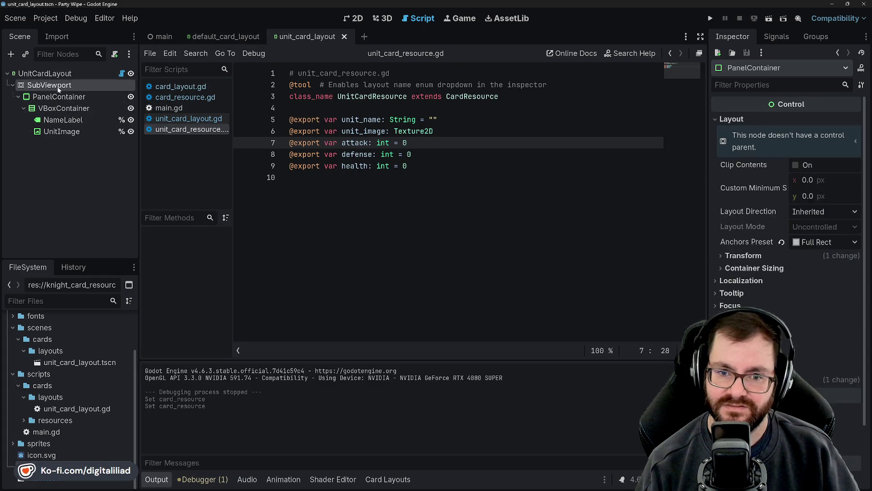
pyautogui.click(72, 74)
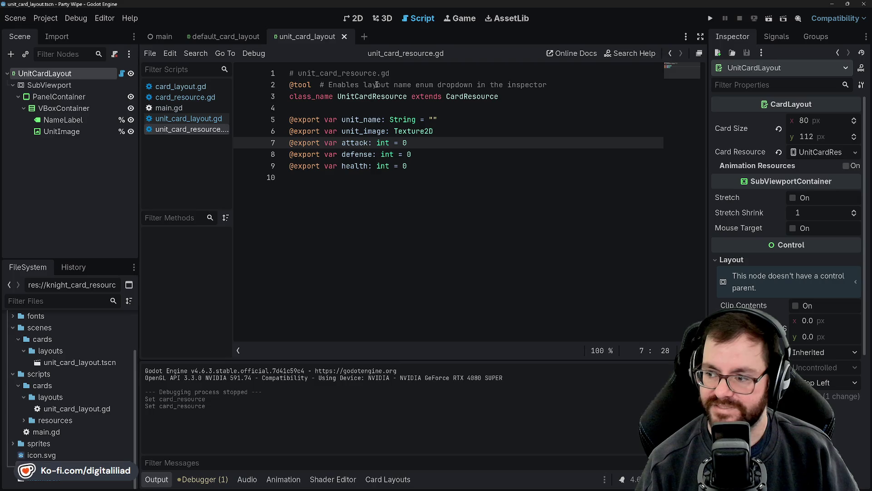
# Review the unit_name and health fields, then view the green 'Unit' card in 2D.
pyautogui.click(309, 182)
pyautogui.click(307, 119)
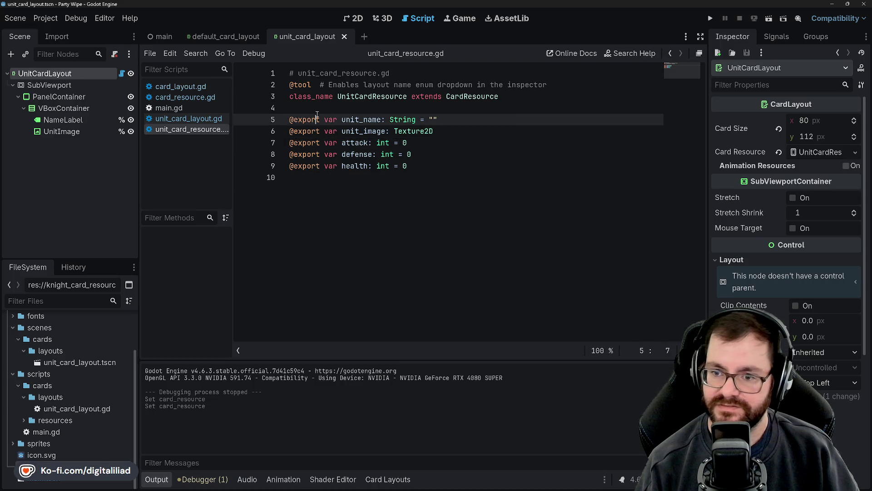
pyautogui.click(315, 107)
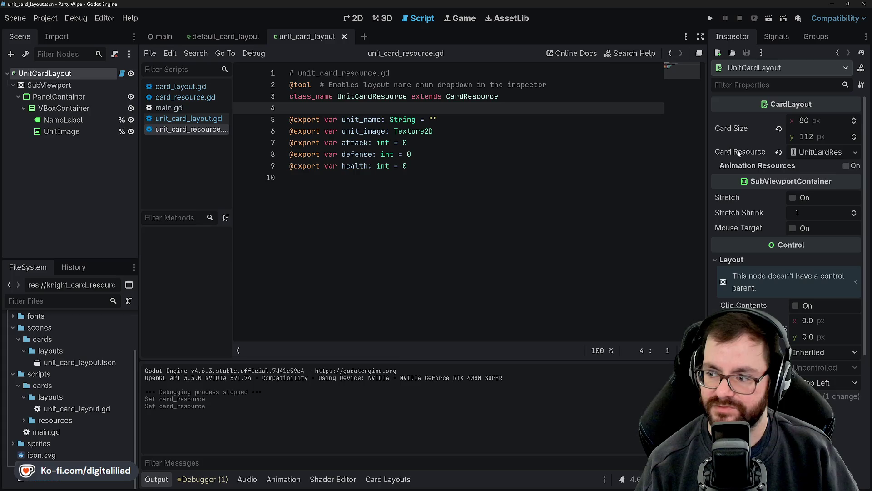
pyautogui.moveTo(737, 153)
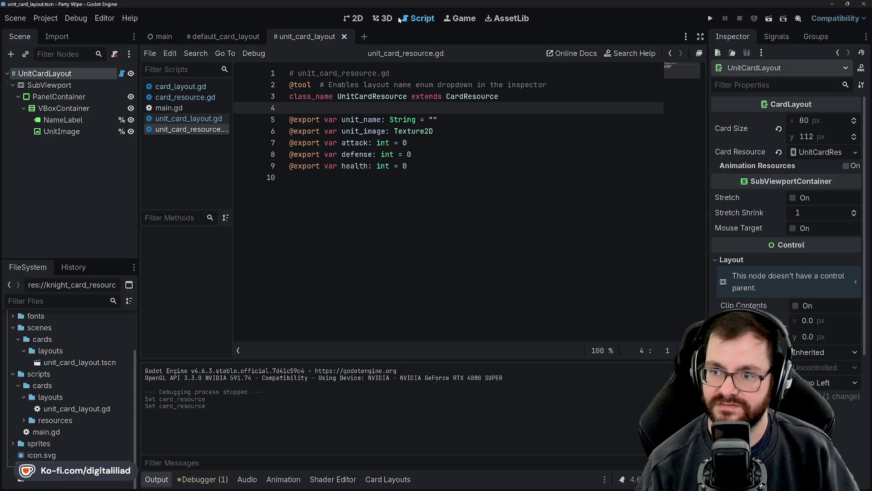
pyautogui.click(352, 19)
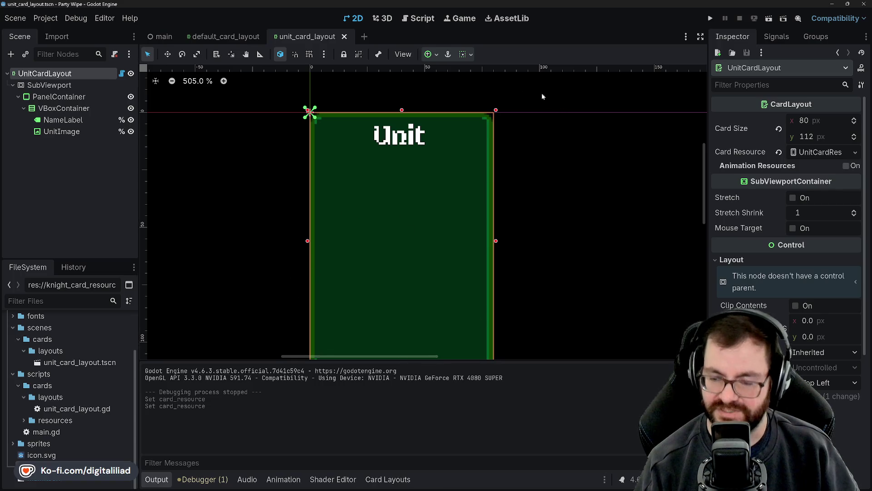
# Step through the PanelContainer, VBoxContainer, NameLabel and UnitImage nodes of the card.
pyautogui.click(51, 175)
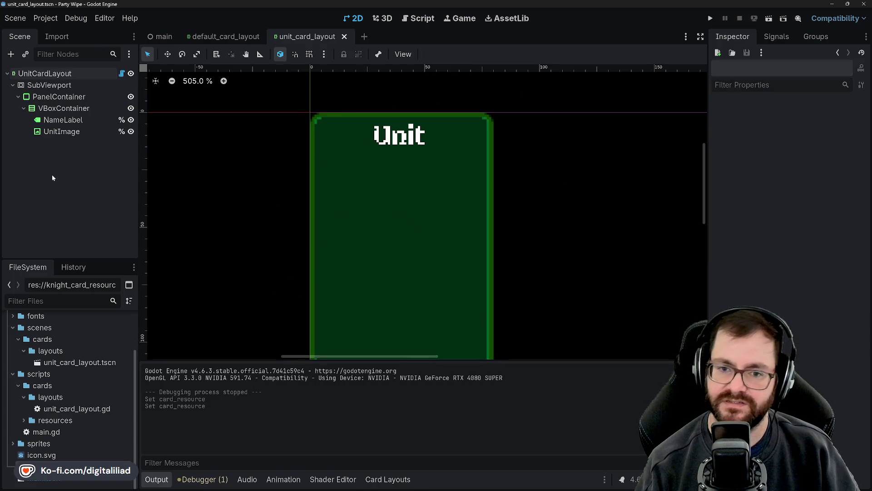
pyautogui.click(72, 73)
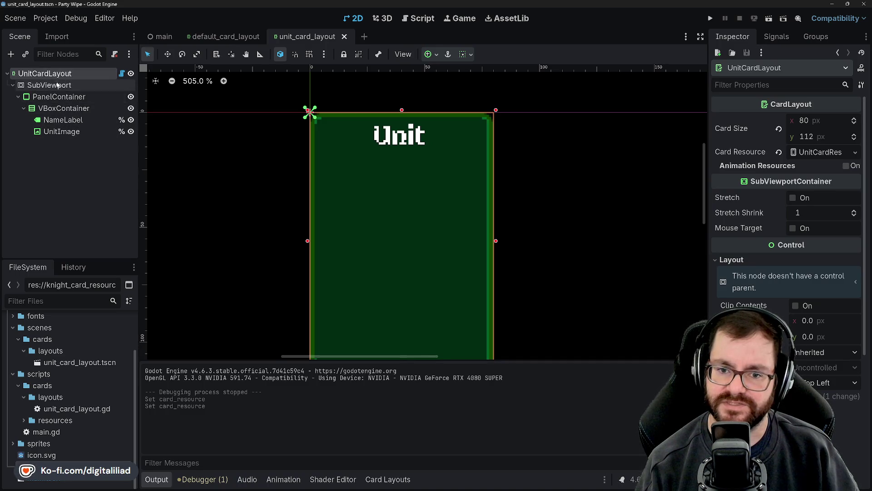
pyautogui.click(65, 112)
pyautogui.click(63, 120)
pyautogui.click(62, 131)
pyautogui.press('Up')
pyautogui.click(66, 121)
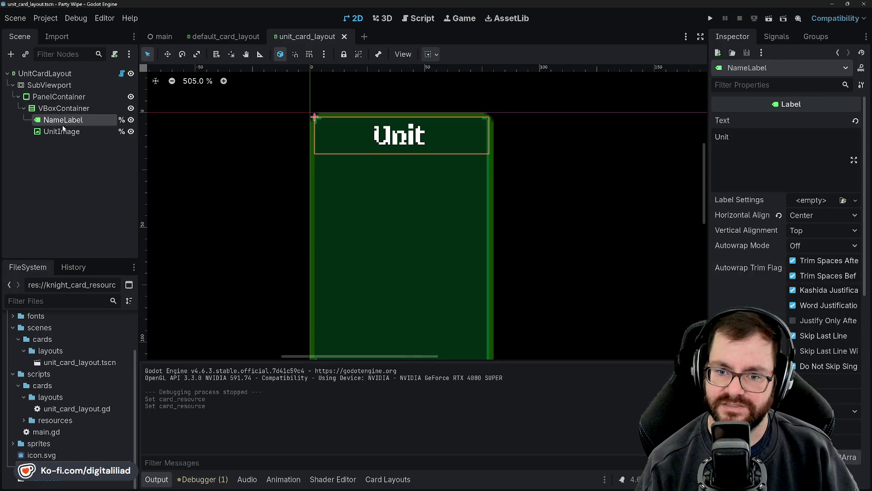
pyautogui.click(64, 108)
pyautogui.click(64, 97)
pyautogui.click(64, 109)
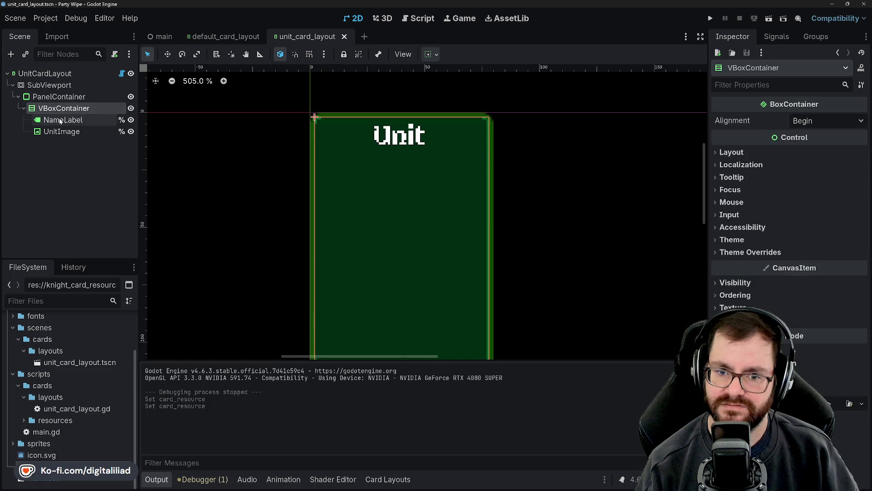
pyautogui.click(64, 119)
pyautogui.click(63, 131)
pyautogui.click(66, 108)
pyautogui.click(64, 97)
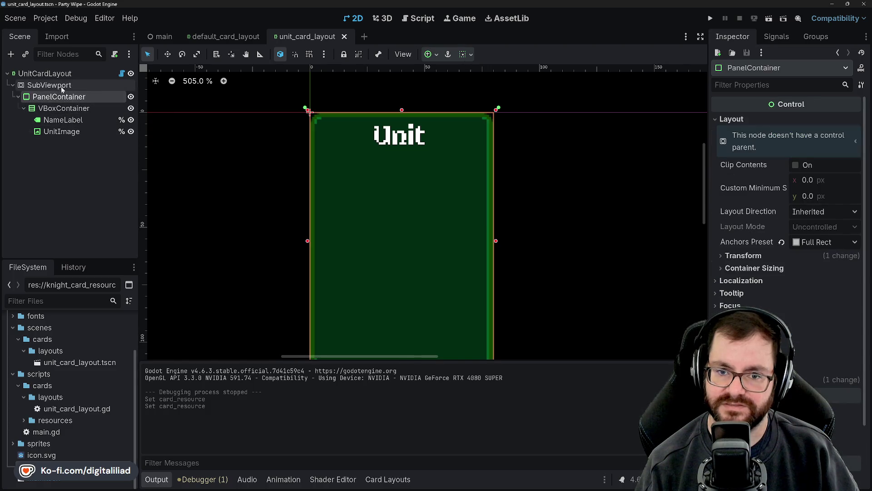
pyautogui.click(63, 109)
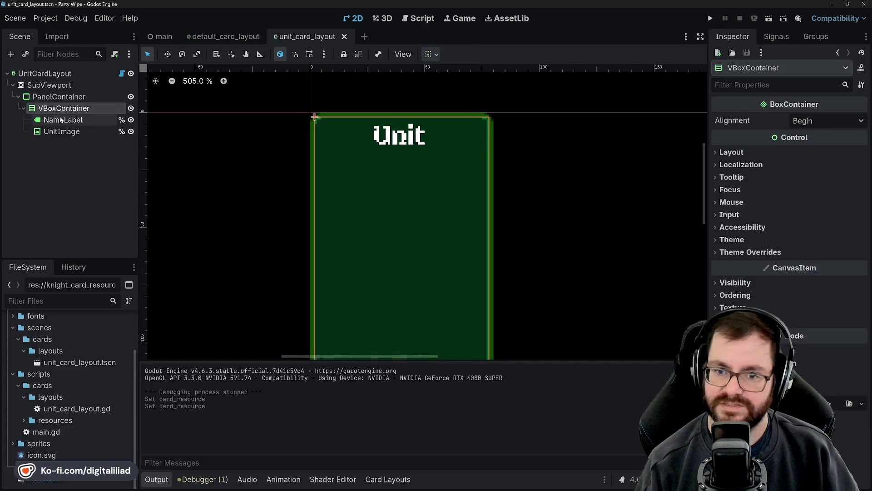
pyautogui.click(63, 120)
pyautogui.click(66, 135)
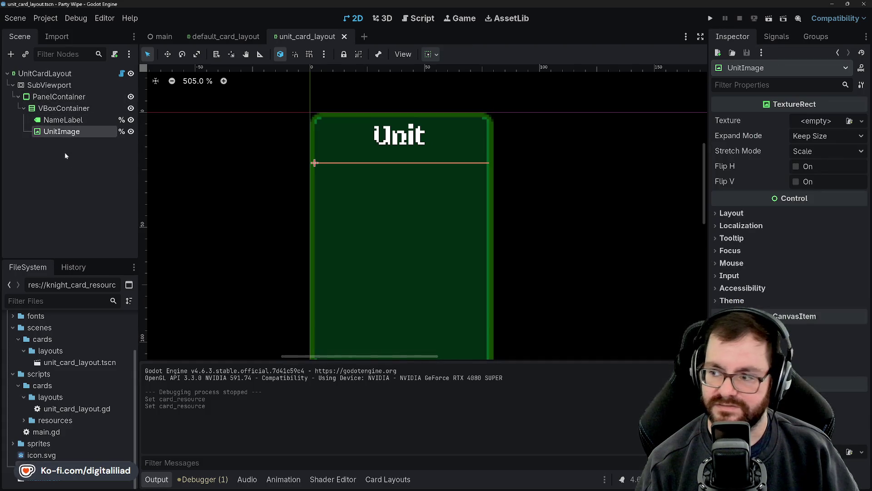
# Select the UnitCardLayout root and open its attached unit_card_layout.gd script.
pyautogui.click(67, 173)
pyautogui.click(55, 72)
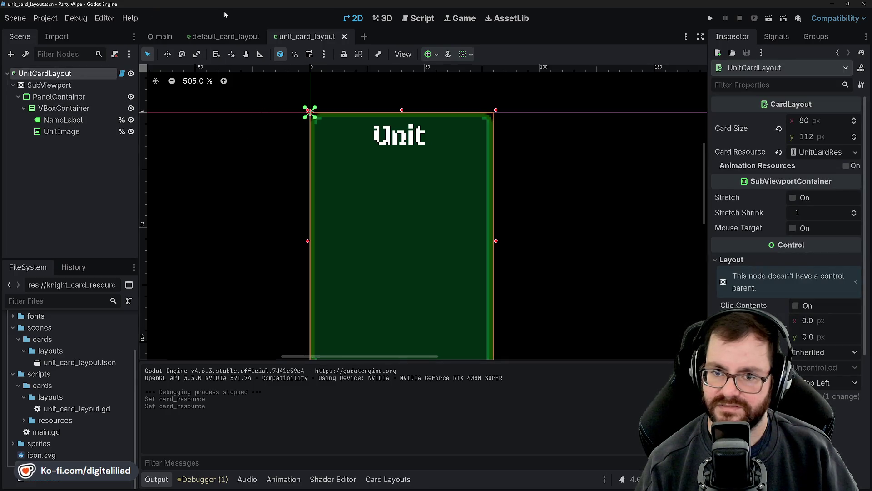
pyautogui.click(122, 74)
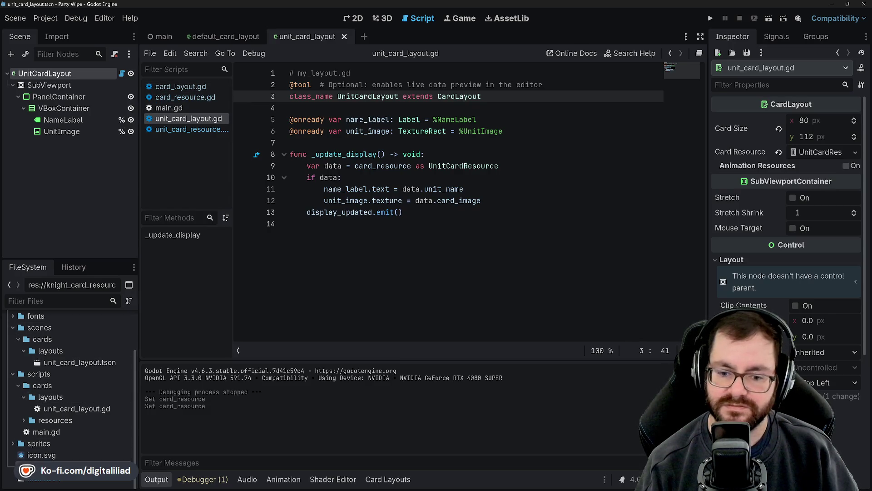
# Inspect the values stored in knight_card_resource.tres.
pyautogui.click(59, 467)
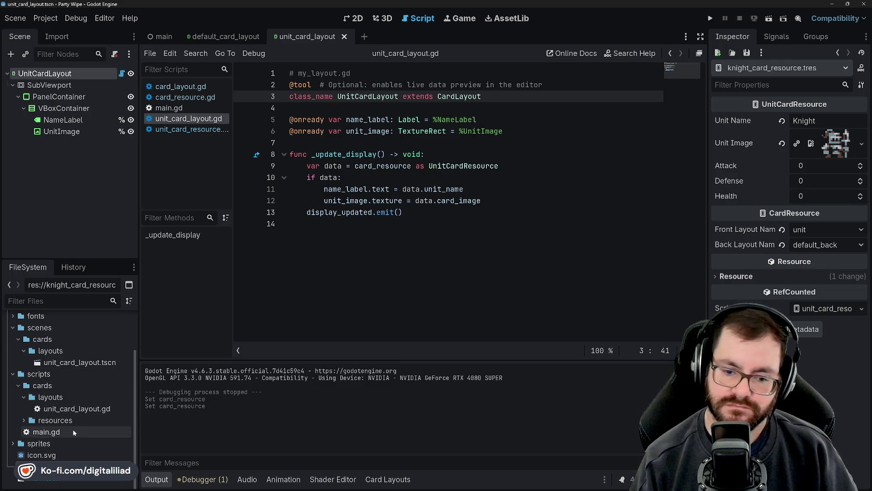
# Show the unit_card_layout.gd file's properties in the inspector.
pyautogui.click(77, 410)
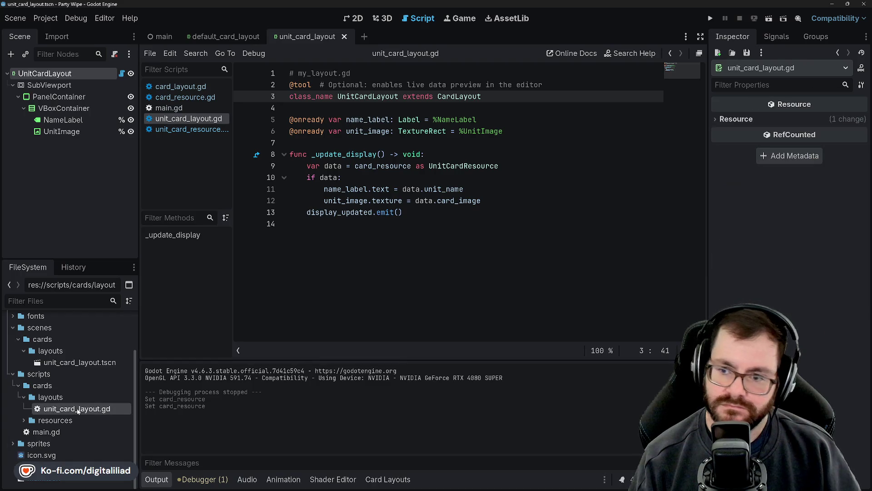
# Close card_layout.gd from the open scripts list, leaving card_resource.gd open.
pyautogui.click(205, 88)
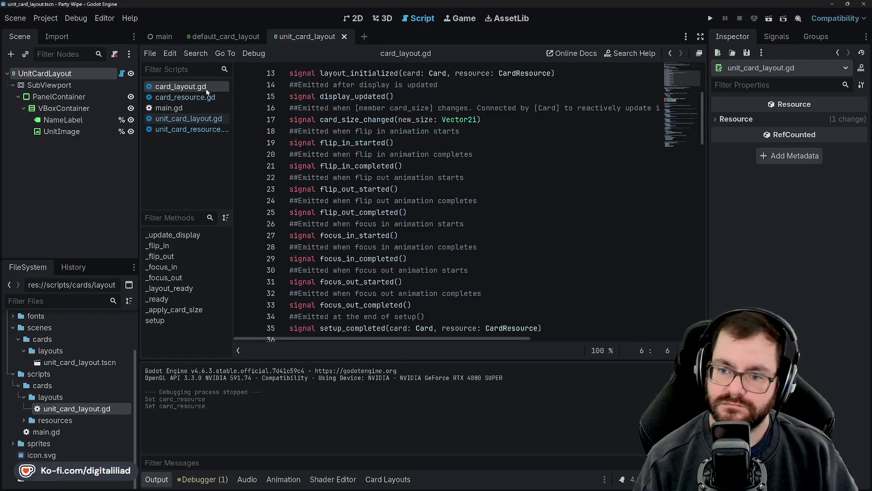
pyautogui.press('Down')
pyautogui.rightClick(205, 88)
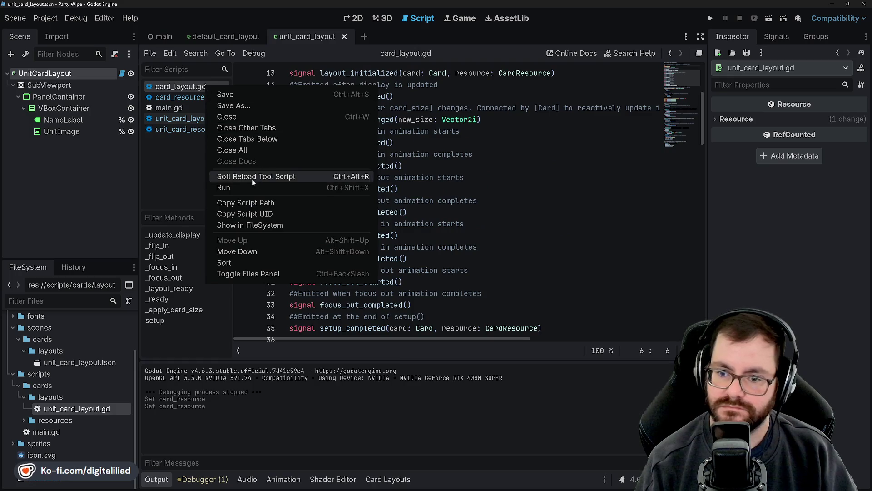
pyautogui.click(234, 113)
pyautogui.rightClick(206, 90)
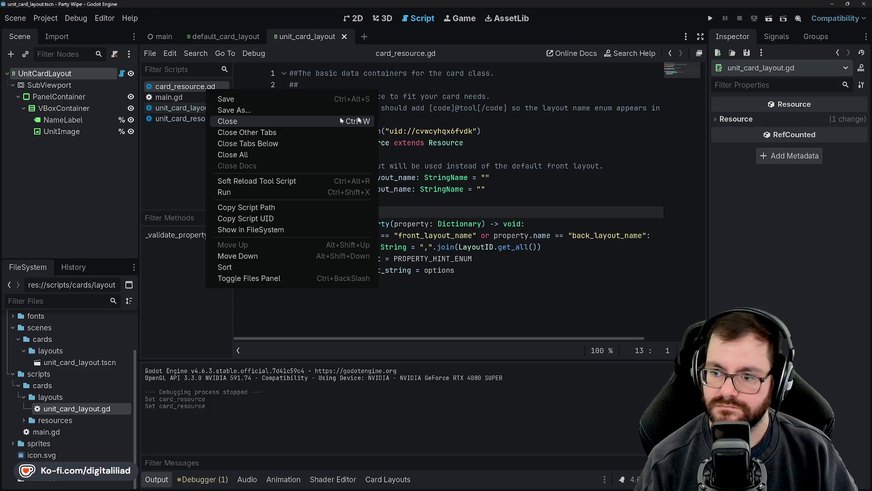
pyautogui.click(386, 155)
# Review the card_resource.gd code, including the front_layout_name string on line 15.
pyautogui.click(388, 212)
pyautogui.click(389, 203)
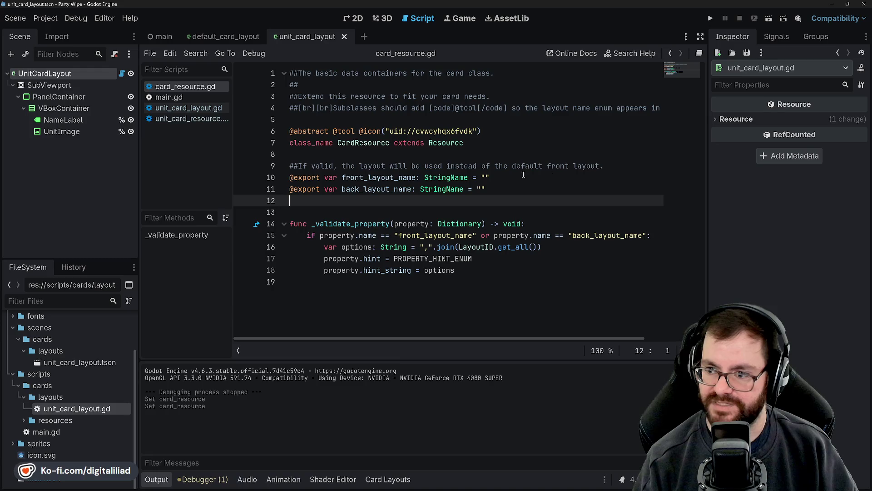
pyautogui.click(345, 214)
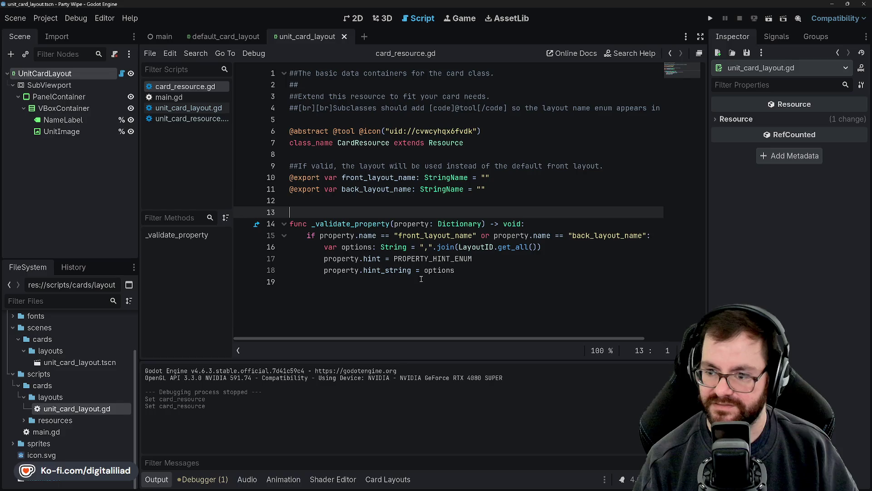
pyautogui.click(399, 235)
pyautogui.moveTo(401, 234); pyautogui.dragTo(430, 235)
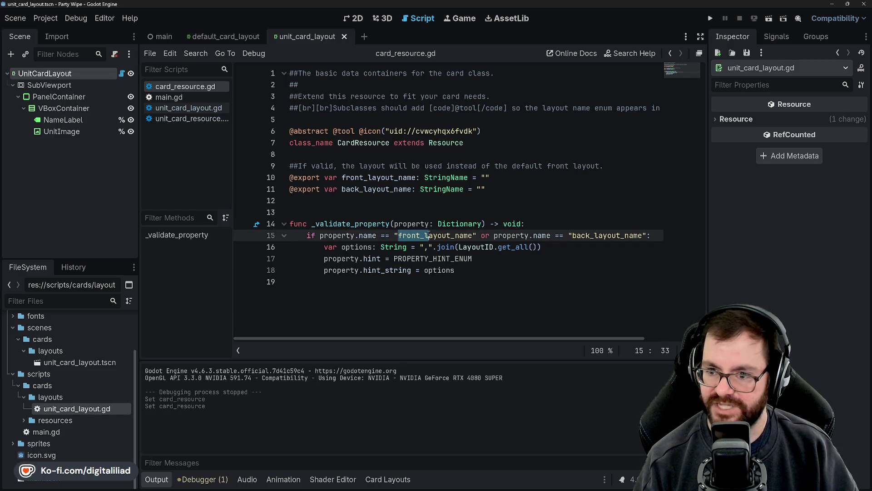
pyautogui.click(431, 210)
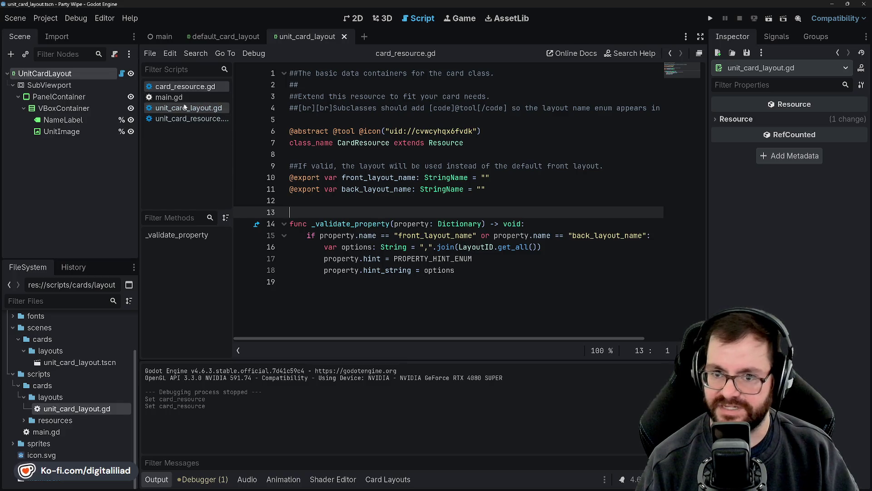
# Browse main.gd, unit_card_layout.gd and unit_card_resource.gd, then minimize the Godot window.
pyautogui.click(173, 98)
pyautogui.click(189, 110)
pyautogui.click(195, 118)
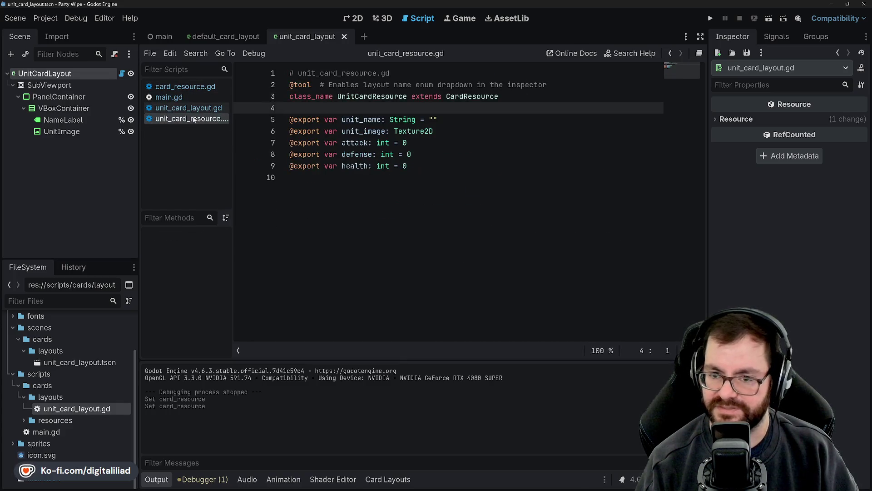
pyautogui.click(196, 109)
pyautogui.click(193, 119)
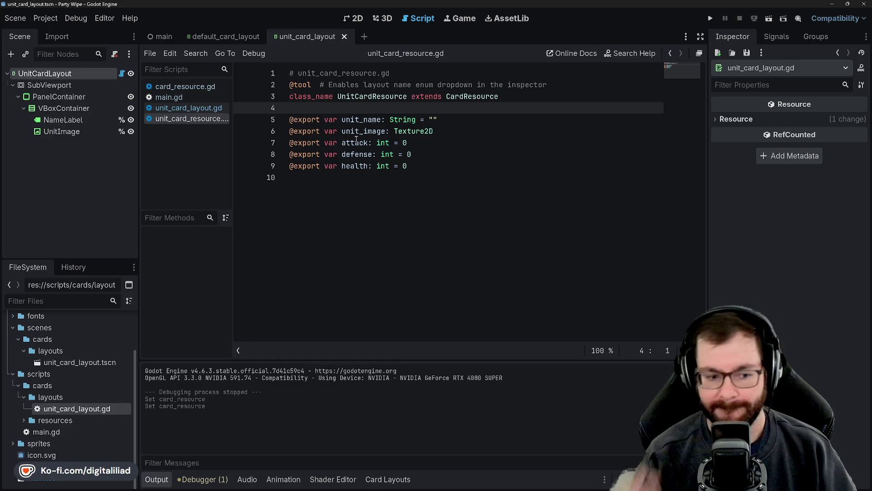
pyautogui.click(829, 3)
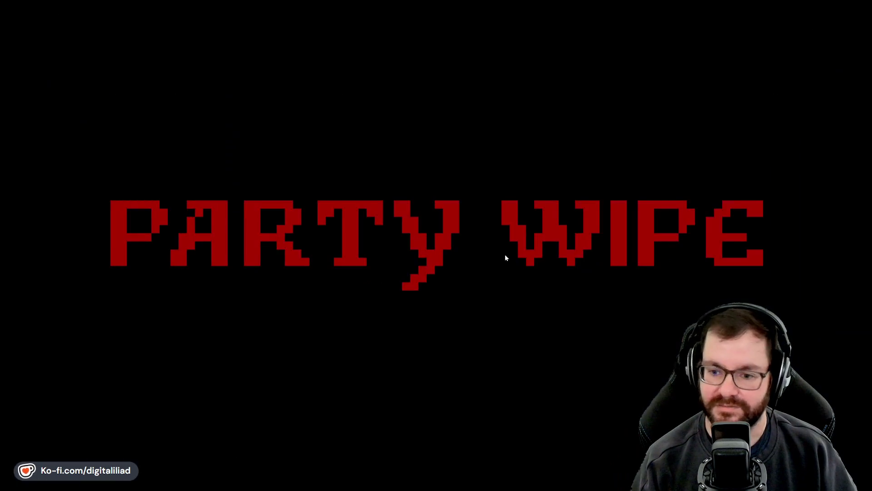